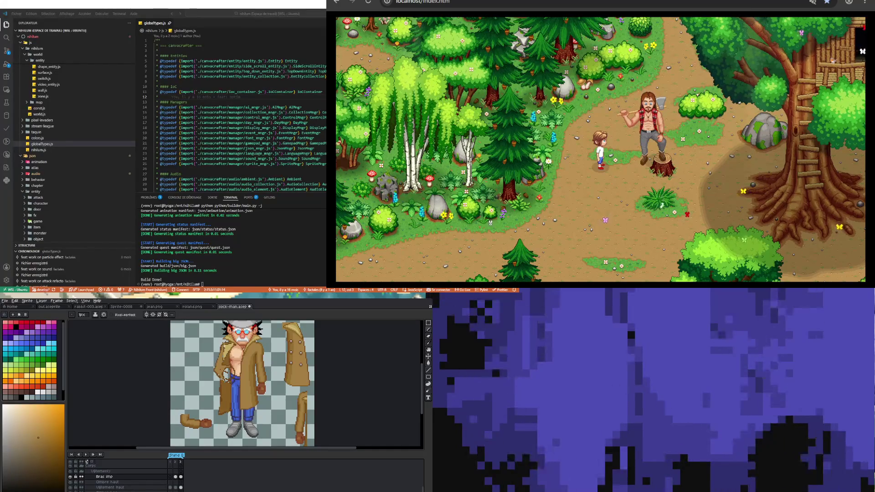
# Sample a light orange from the sprite with the Eyedropper as the drawing colour.
pyautogui.press('i')
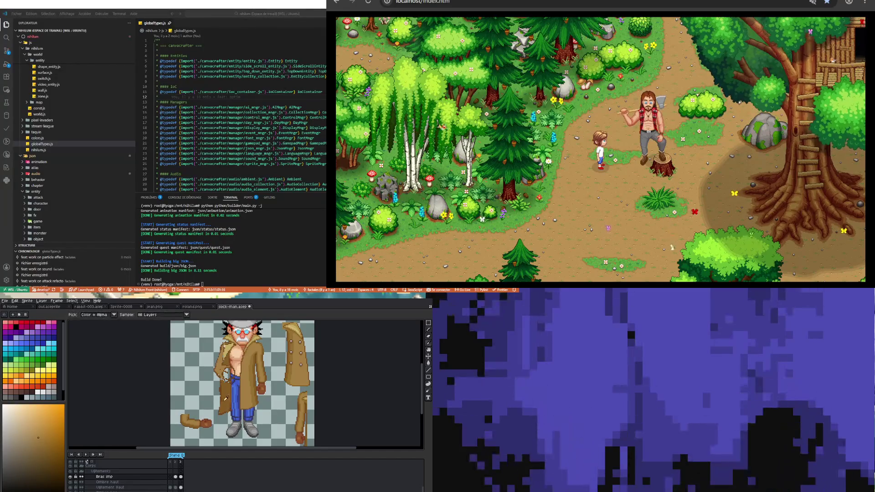
pyautogui.click(226, 399)
pyautogui.press('b')
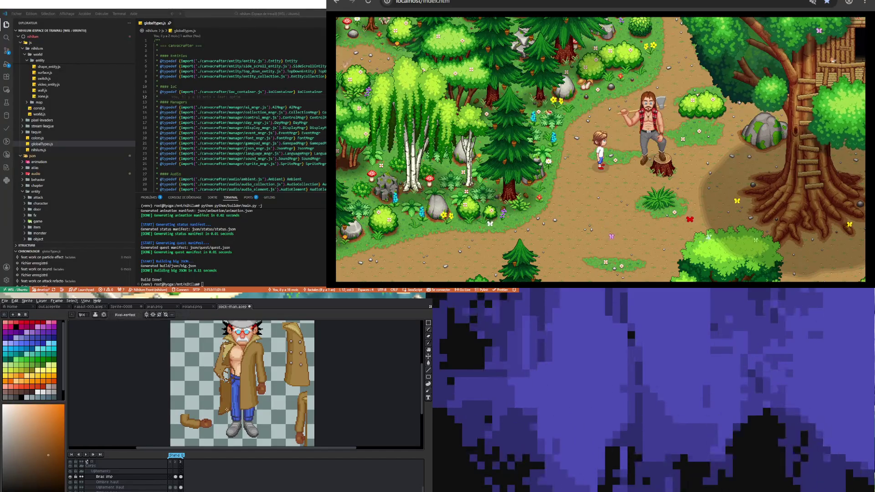
pyautogui.keyDown('alt'); pyautogui.click(226, 399); pyautogui.keyUp('alt')
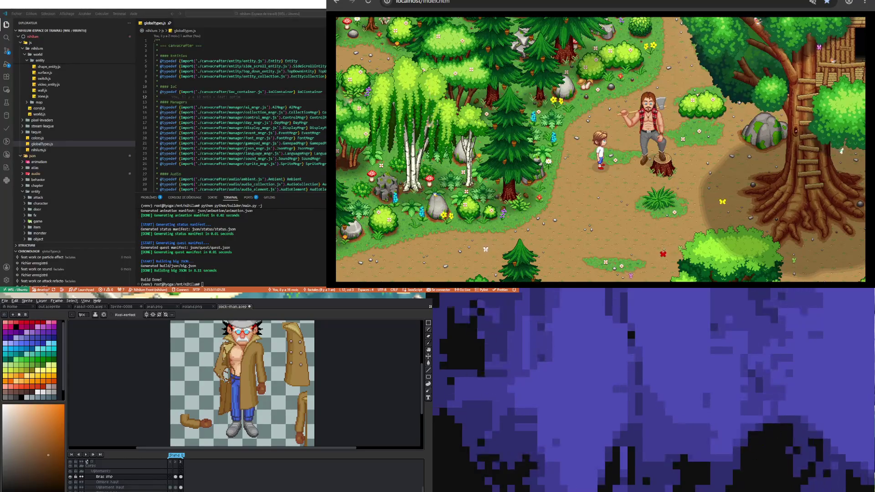
pyautogui.keyDown('alt'); pyautogui.click(222, 359); pyautogui.keyUp('alt')
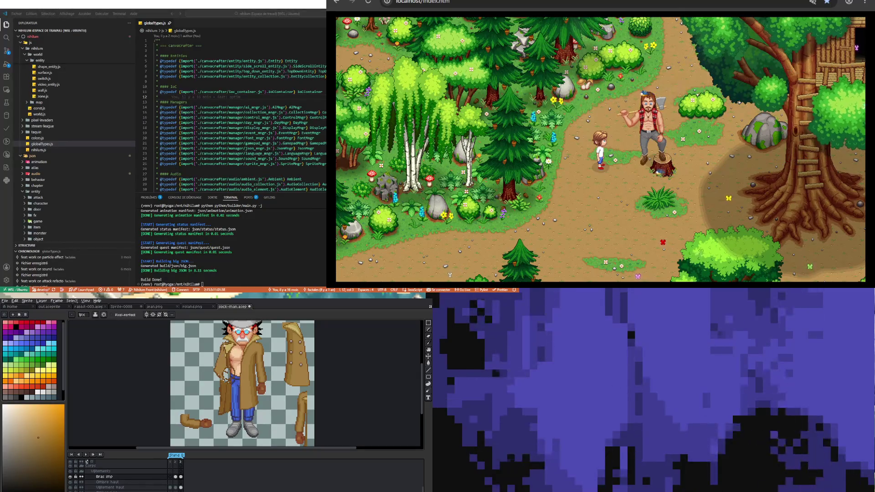
pyautogui.press('b')
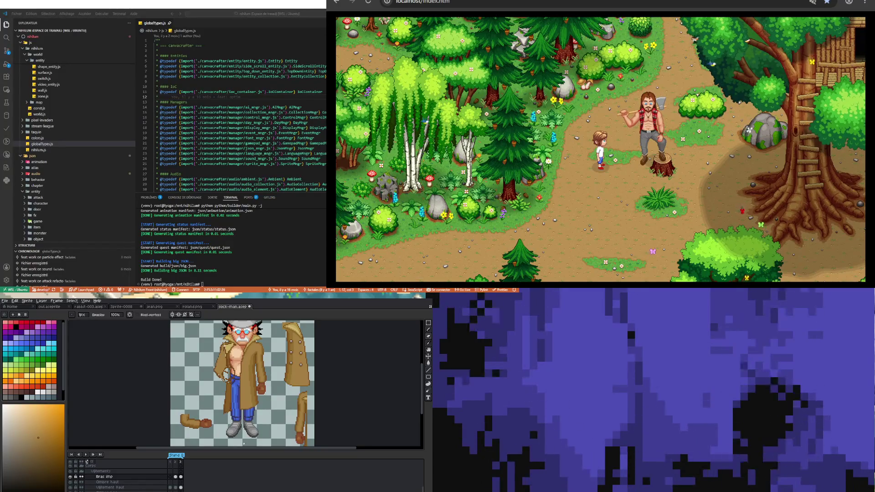
# Zoom in, sample the fist's brown and enlarge the hand toward its upper left.
pyautogui.scroll(2, 240, 360)
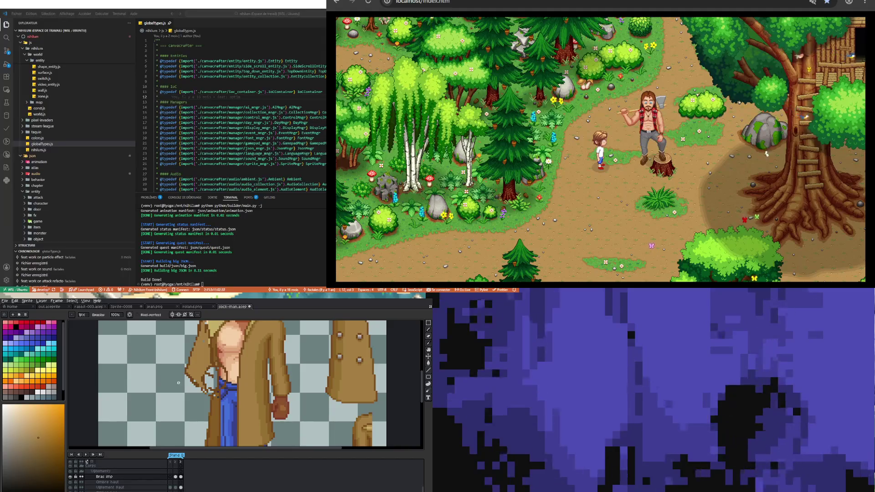
pyautogui.scroll(-2, 176, 352)
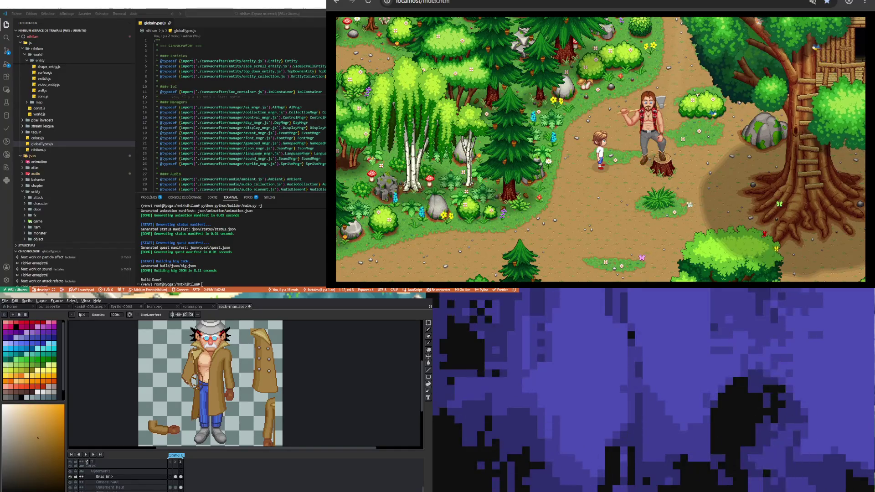
pyautogui.scroll(2, 218, 353)
pyautogui.press('alt')
pyautogui.keyDown('alt'); pyautogui.click(240, 406); pyautogui.keyUp('alt')
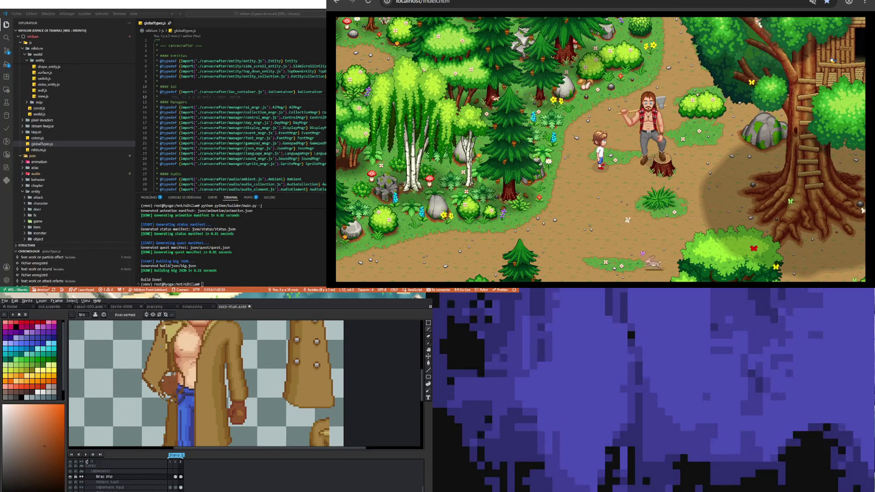
pyautogui.moveTo(174, 374); pyautogui.dragTo(167, 374)
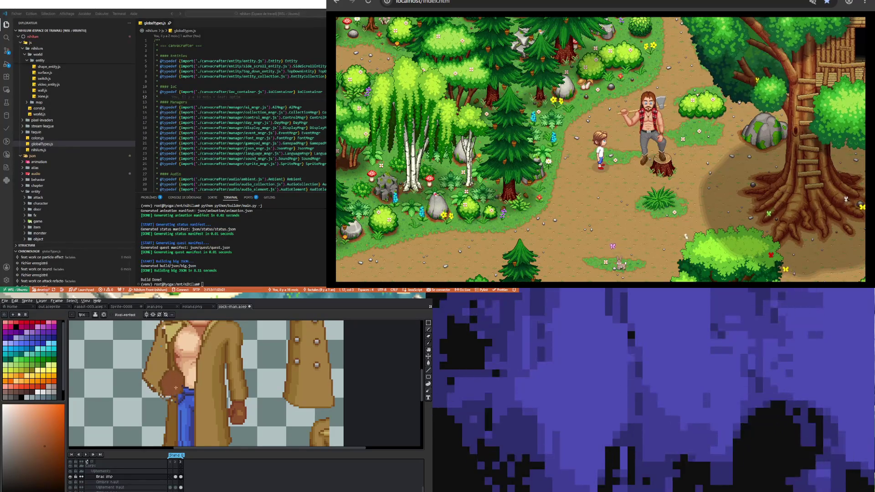
# Shade the enlarged hand with darker browns sampled from the sprite.
pyautogui.press('i')
pyautogui.click(247, 400)
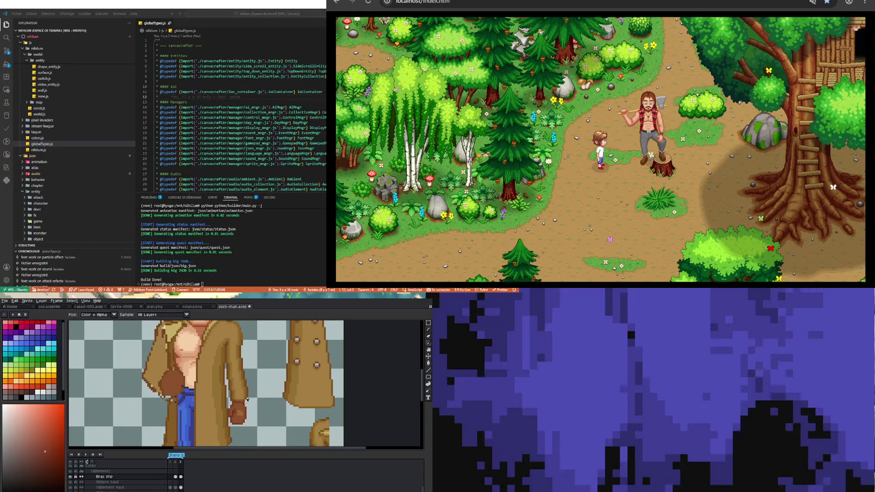
pyautogui.press('b')
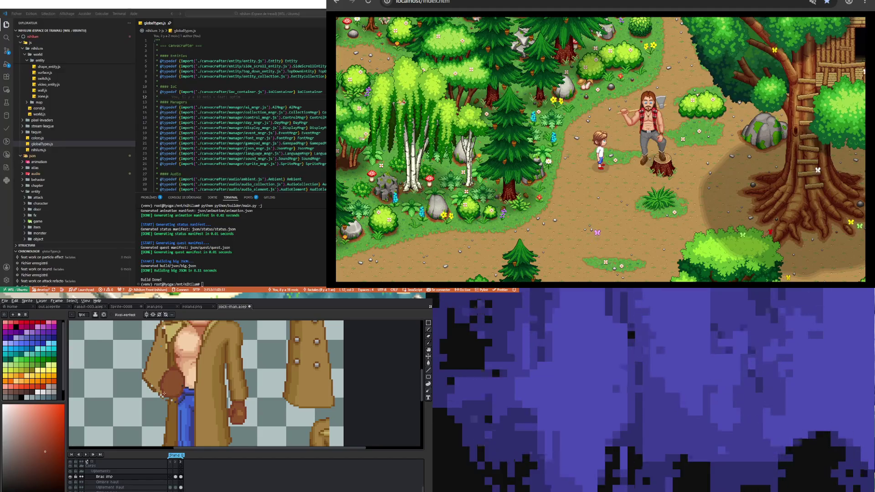
pyautogui.press('i')
pyautogui.click(182, 383)
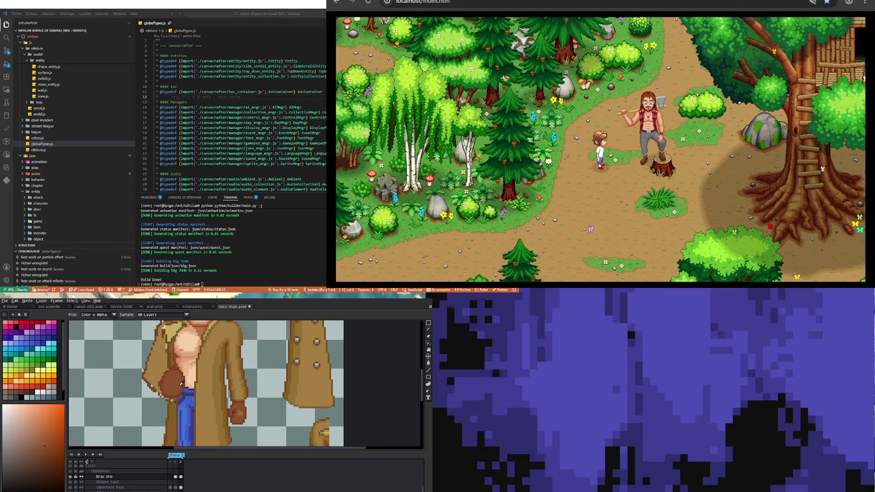
pyautogui.press('b')
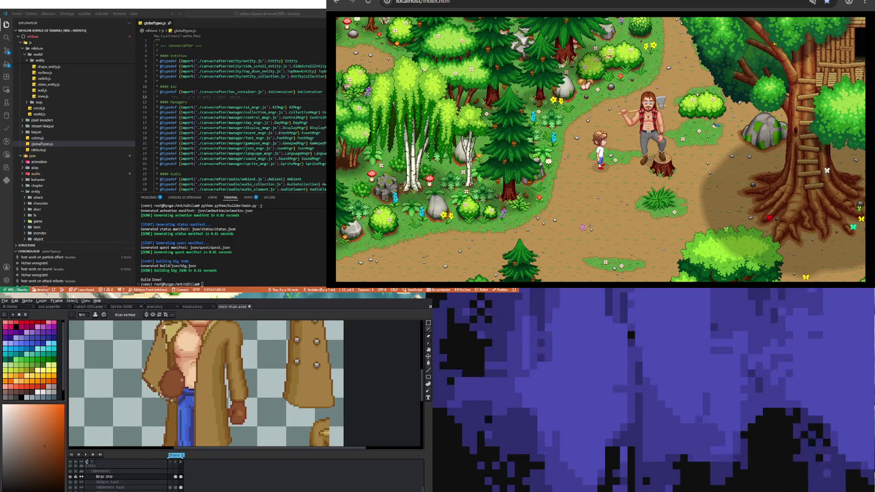
pyautogui.press('i')
pyautogui.click(240, 410)
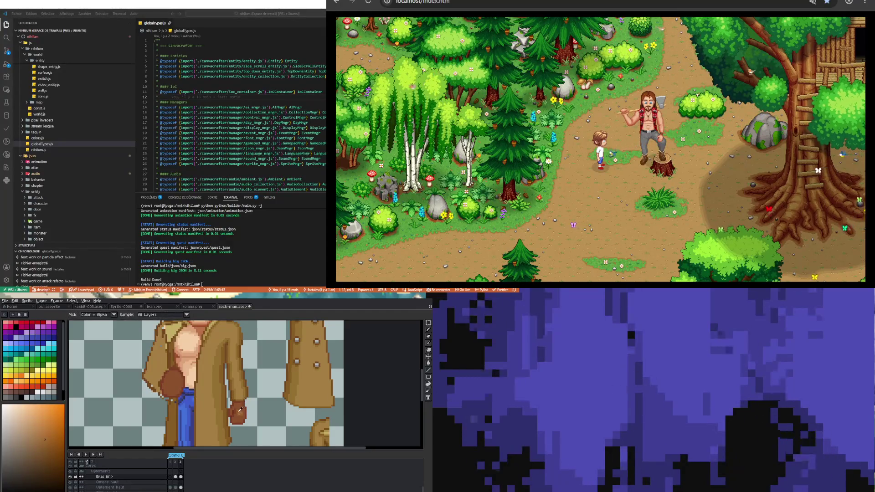
pyautogui.press('b')
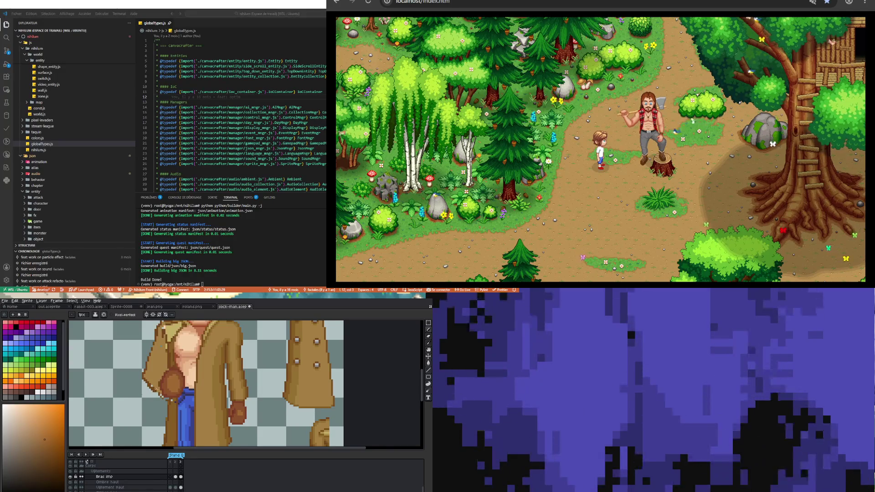
# Zoom in on the hand, toggling between the Eyedropper and Pencil.
pyautogui.scroll(-1, 157, 389)
pyautogui.scroll(1, 159, 385)
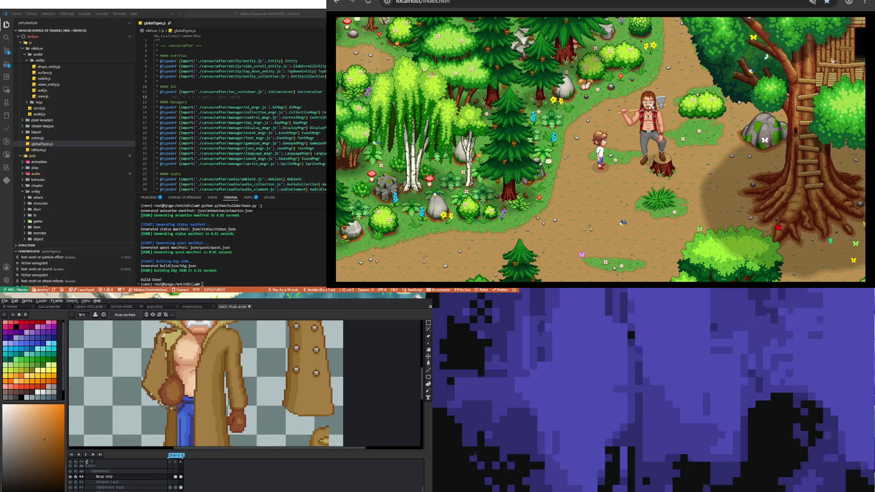
pyautogui.scroll(1, 163, 381)
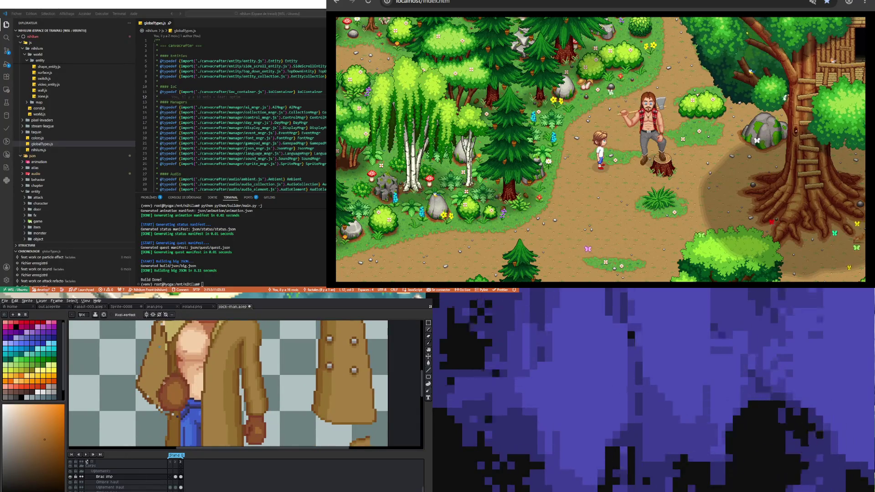
pyautogui.press('i')
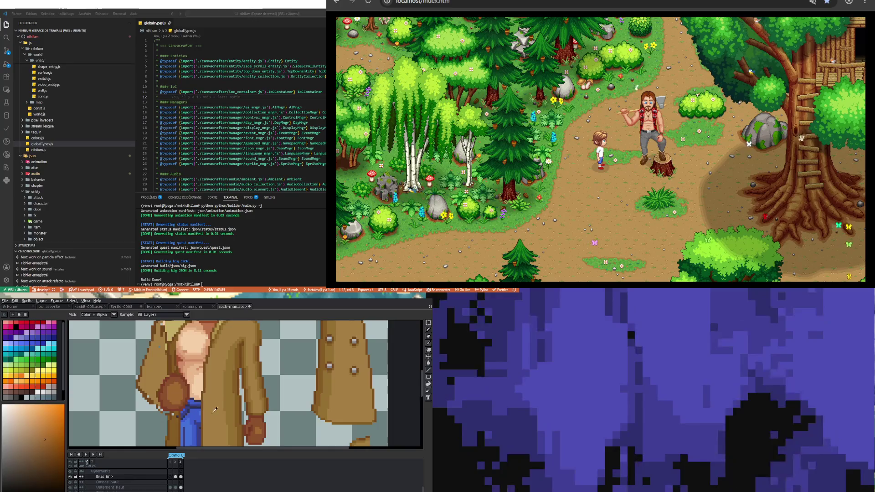
pyautogui.press('b')
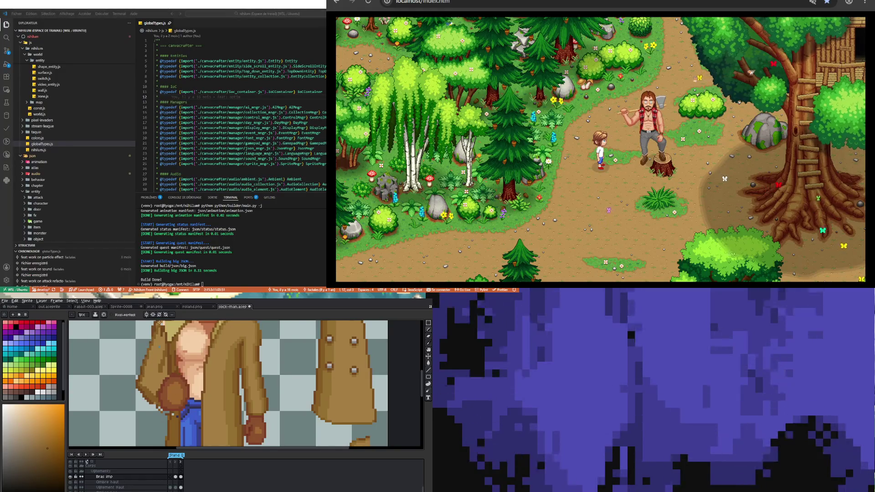
# Advance to frame 3, sample a colour, and open its Frame Properties (150 ms).
pyautogui.scroll(2, 425, 390)
pyautogui.press('Right')
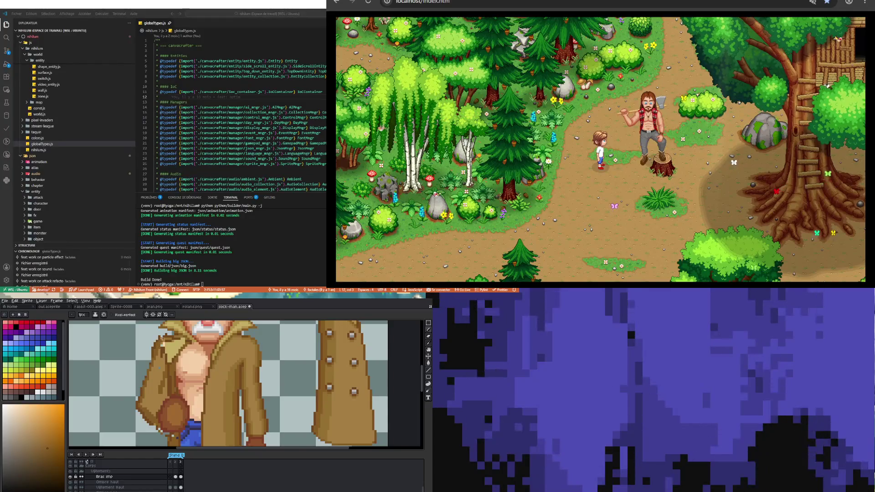
pyautogui.press('i')
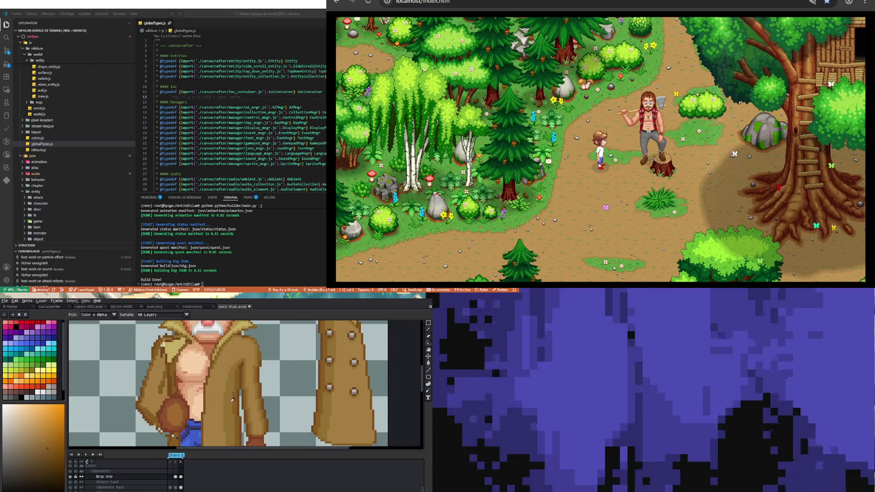
pyautogui.keyDown('alt'); pyautogui.click(144, 404); pyautogui.keyUp('alt')
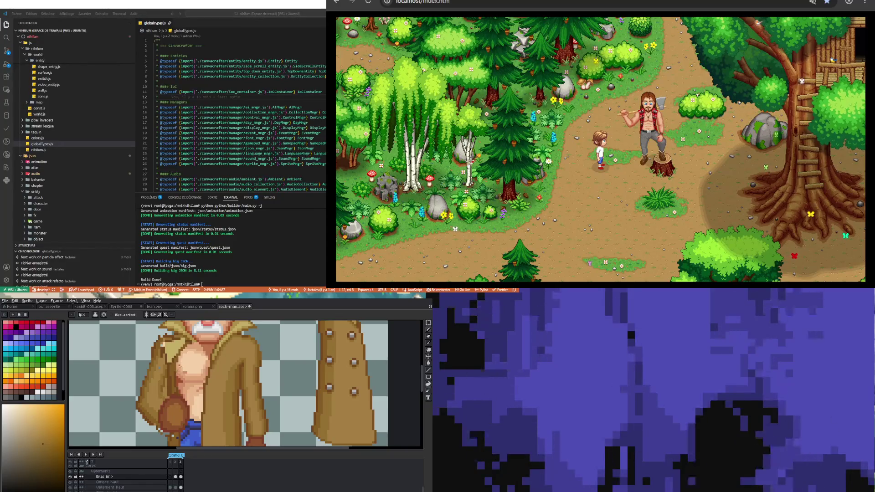
pyautogui.rightClick(180, 396)
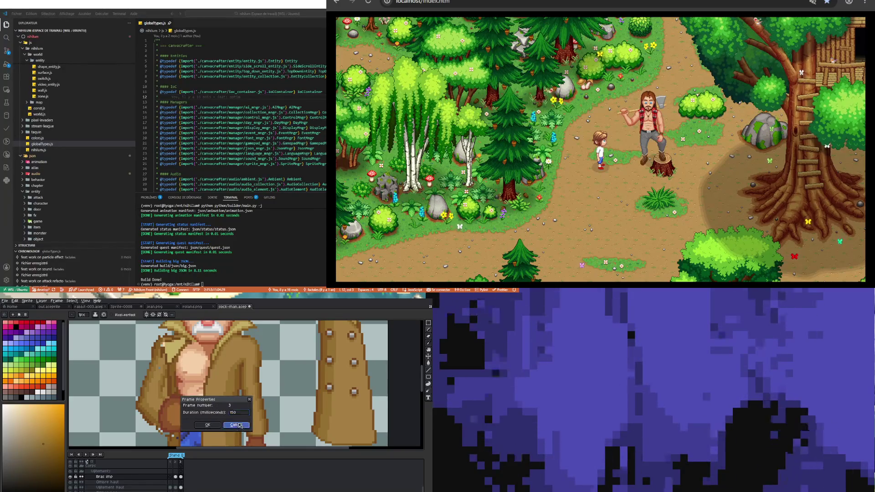
pyautogui.click(213, 414)
pyautogui.press('i')
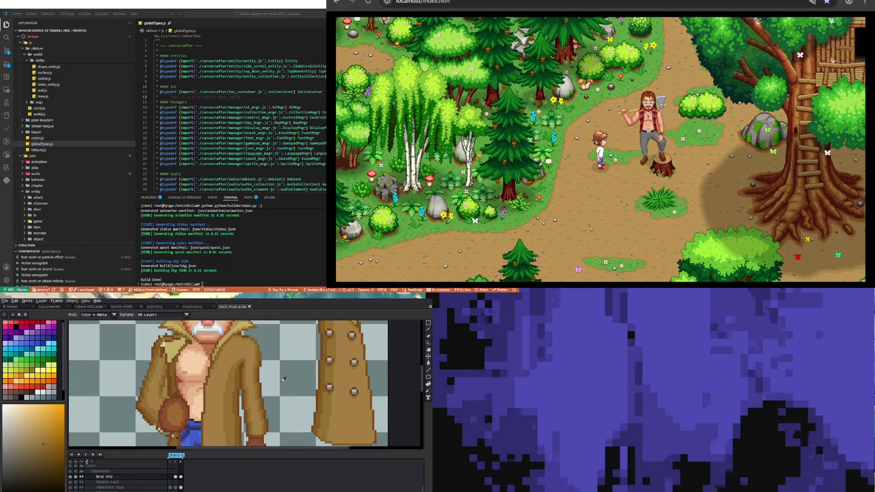
pyautogui.scroll(-5, 170, 412)
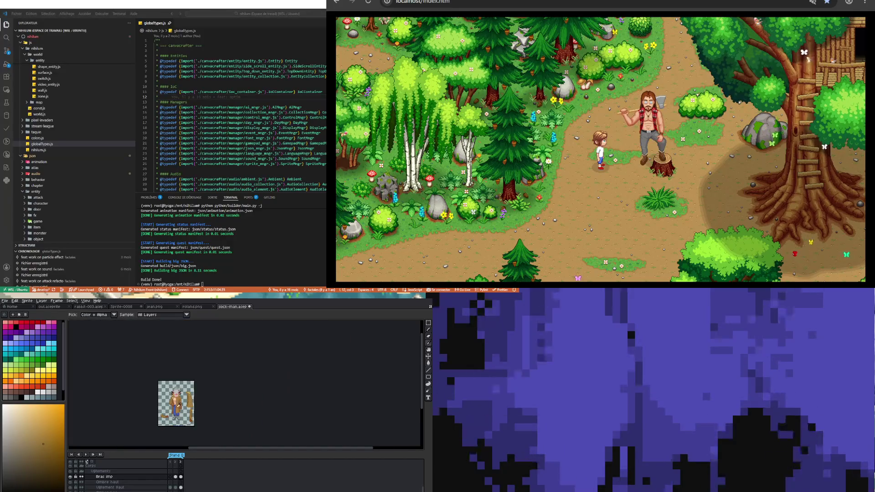
pyautogui.scroll(3, 170, 412)
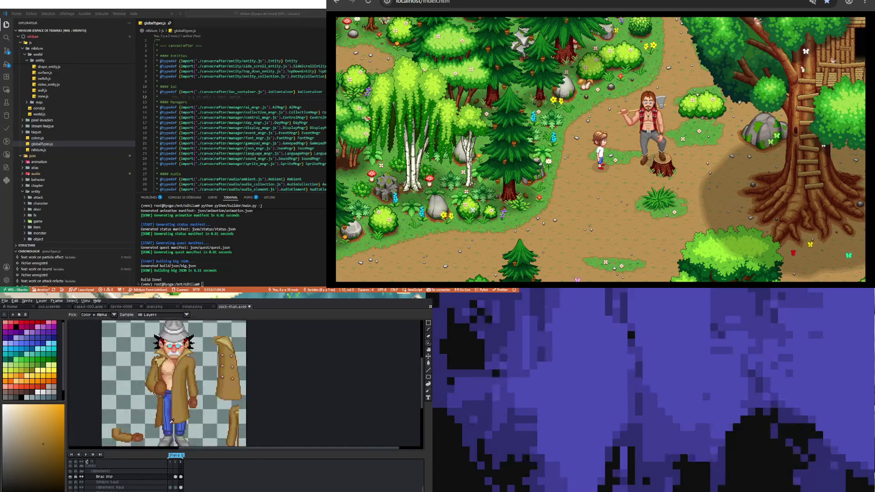
pyautogui.click(175, 477)
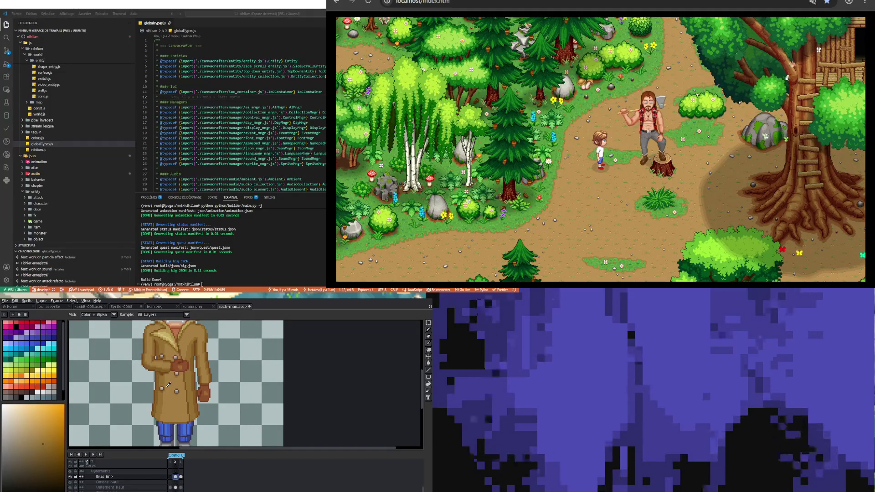
pyautogui.click(181, 477)
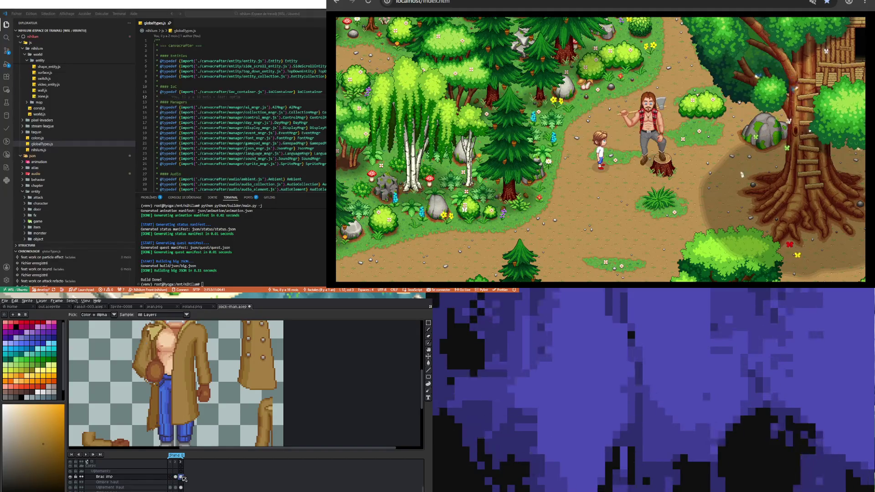
pyautogui.scroll(2, 158, 355)
pyautogui.scroll(-4, 159, 354)
pyautogui.scroll(4, 152, 371)
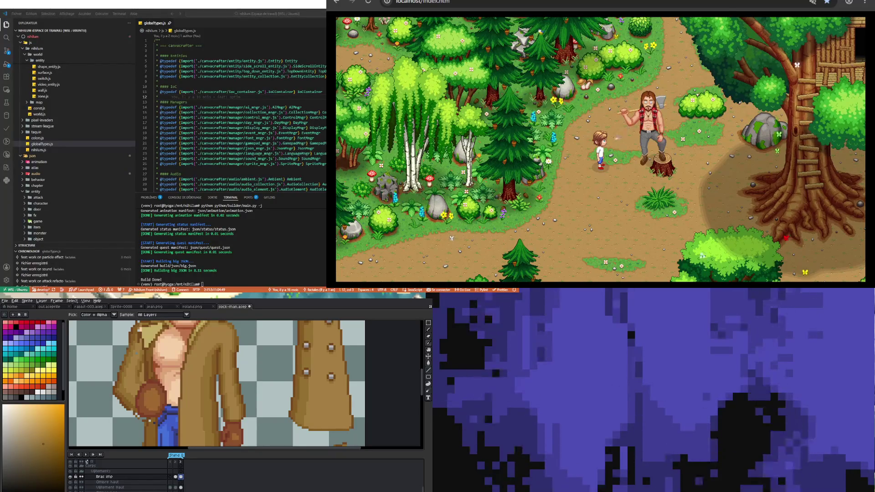
# Retouch the coat's lower edge beside the blue trousers with Pencil, Eyedropper and Eraser.
pyautogui.scroll(-3, 148, 383)
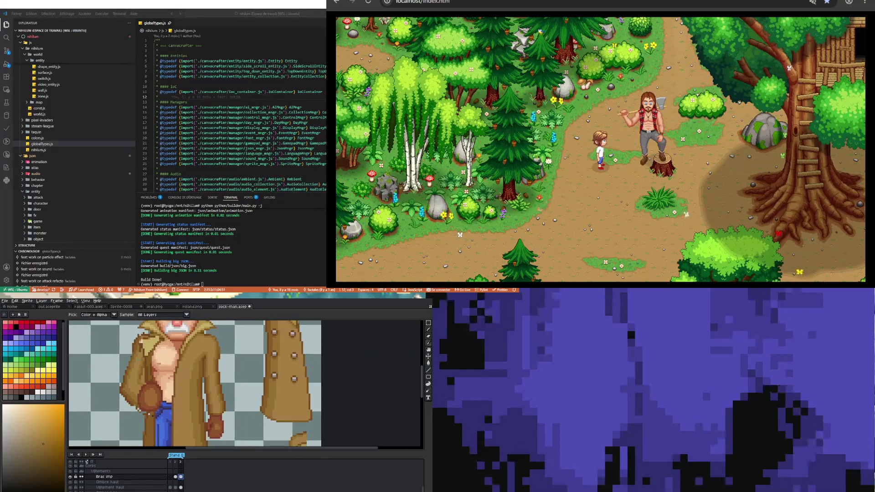
pyautogui.scroll(-3, 173, 382)
pyautogui.scroll(4, 173, 383)
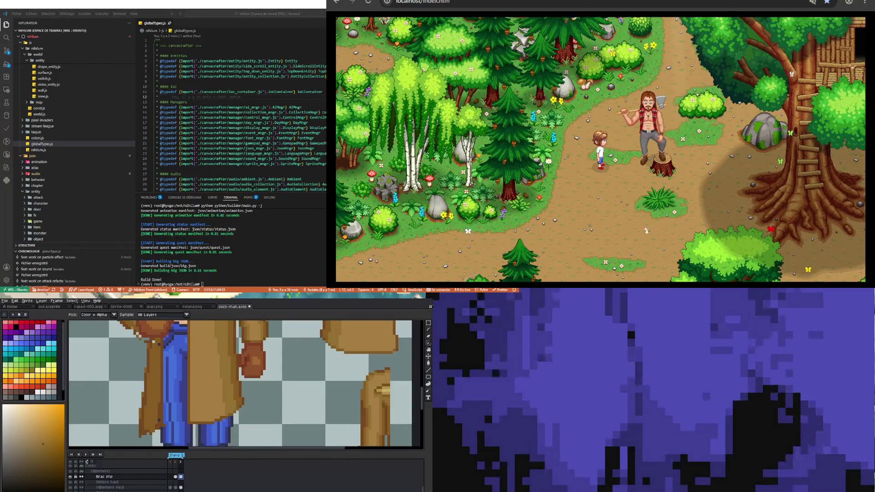
pyautogui.scroll(1, 133, 410)
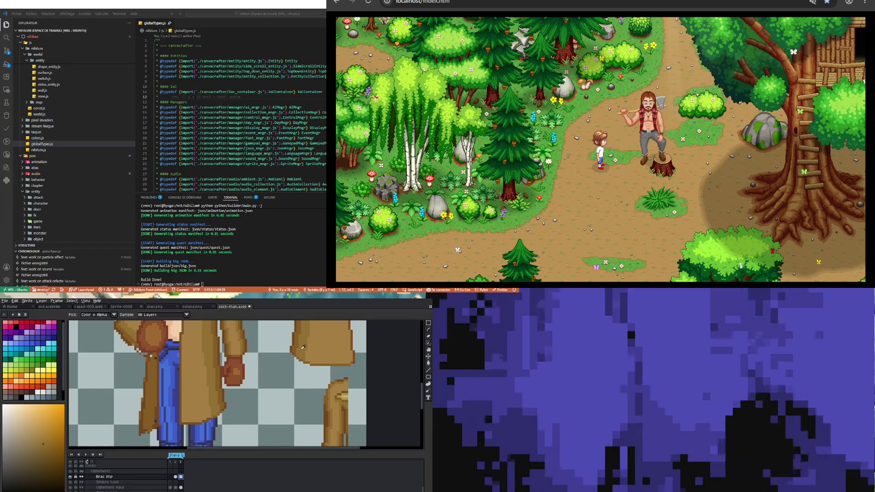
pyautogui.press('b')
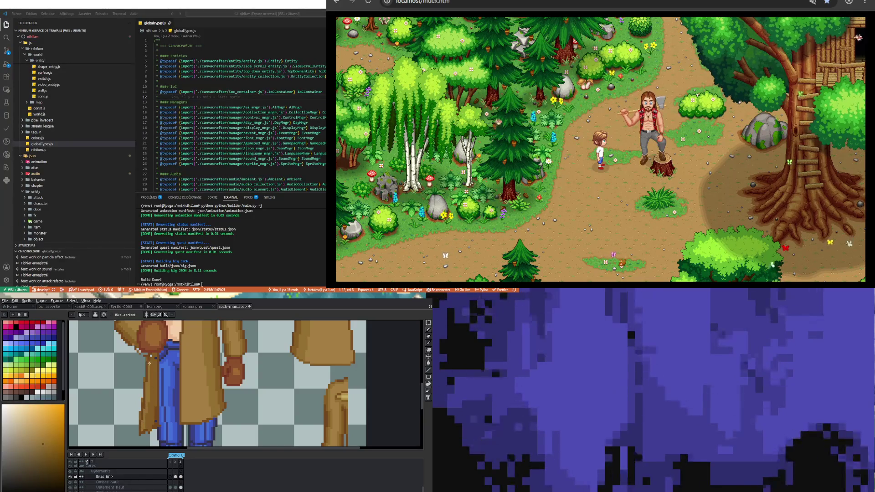
pyautogui.press('i')
pyautogui.press('b')
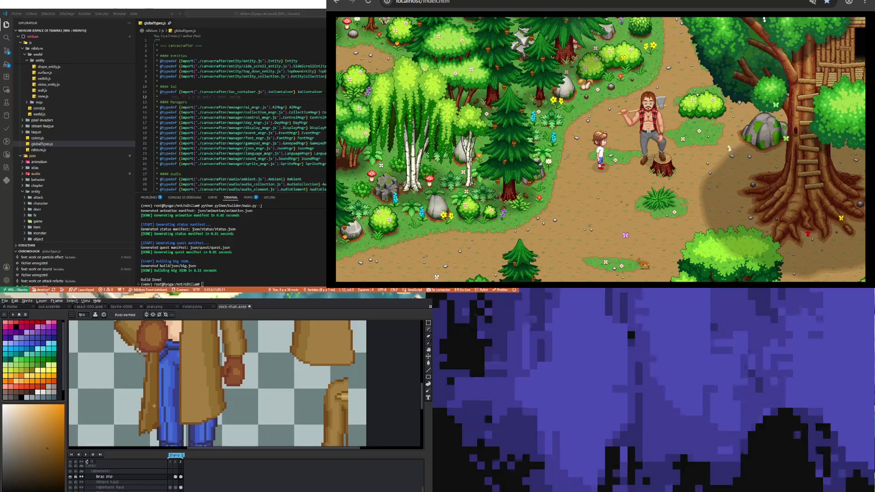
pyautogui.press('e')
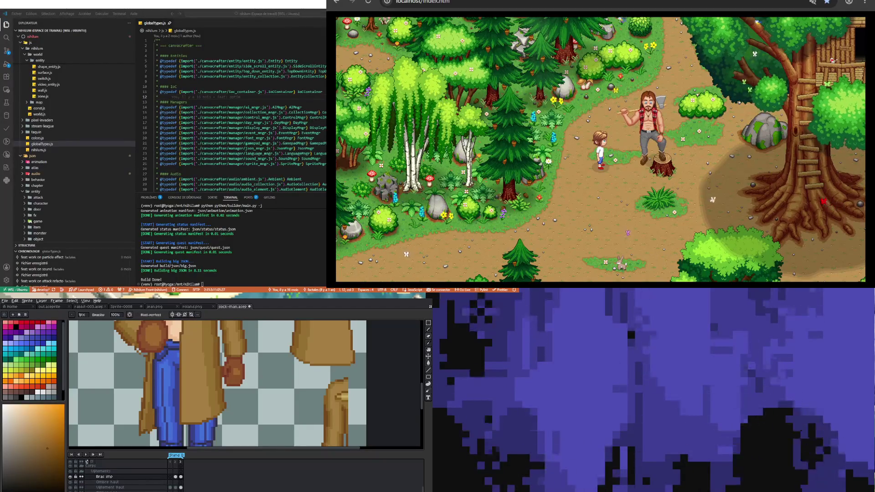
# Zoom on the coat's front panel and choose a brown-orange shade from the colour field.
pyautogui.scroll(-3, 174, 391)
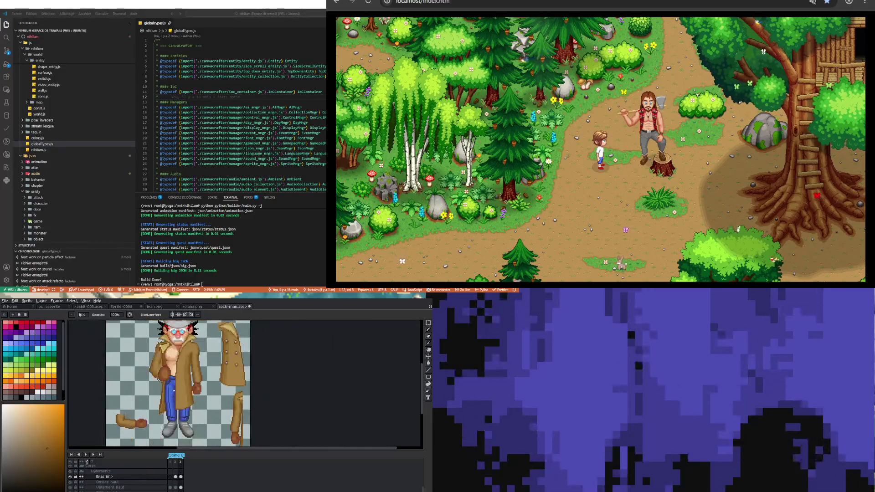
pyautogui.scroll(3, 157, 427)
pyautogui.scroll(-3, 156, 427)
pyautogui.scroll(2, 158, 427)
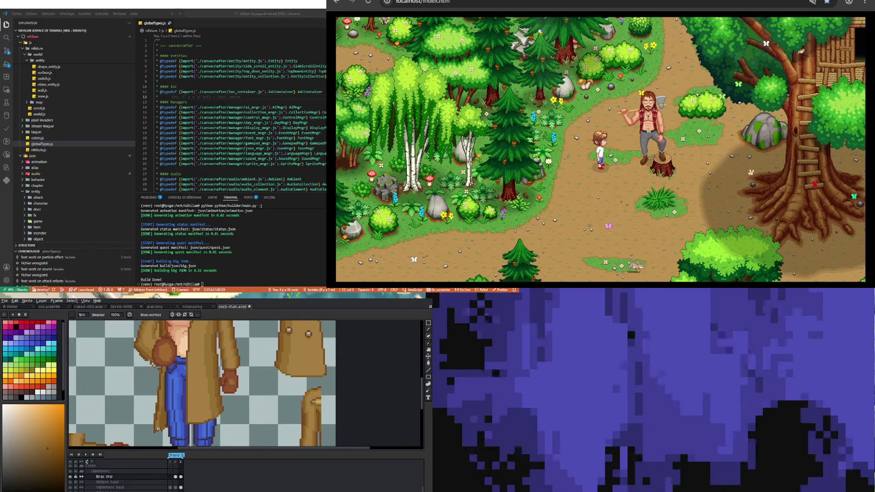
pyautogui.press('i')
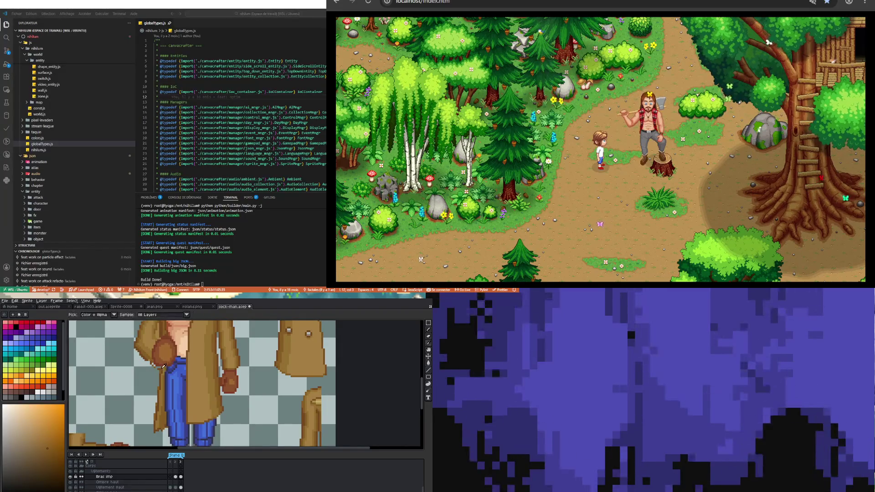
pyautogui.press('b')
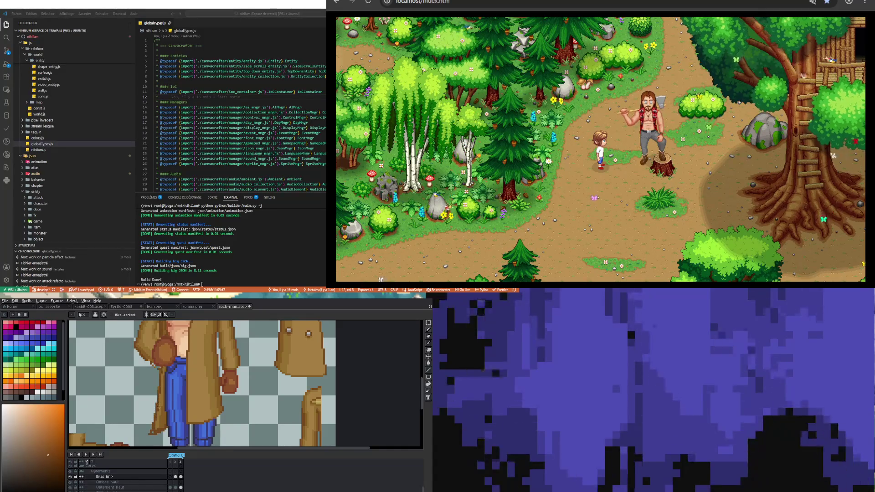
pyautogui.keyDown('alt'); pyautogui.click(157, 428); pyautogui.keyUp('alt')
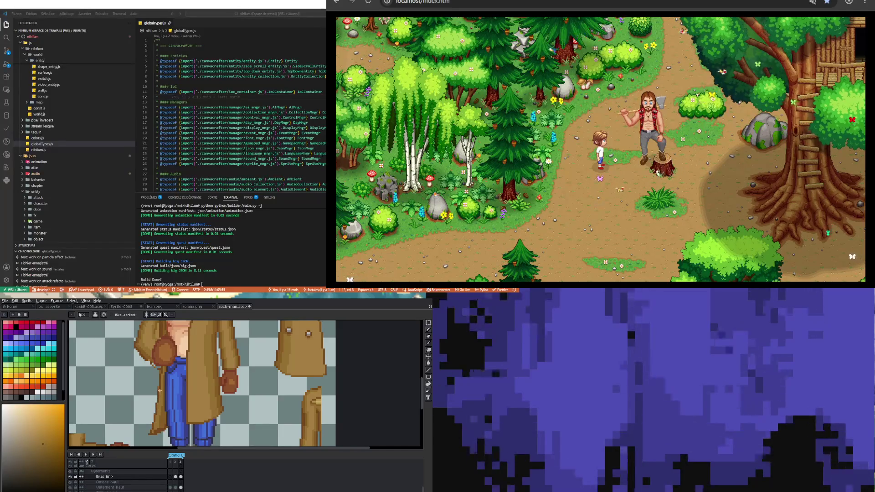
# Repaint the front panel's shading over the trousers, erasing stray pixels.
pyautogui.press('e')
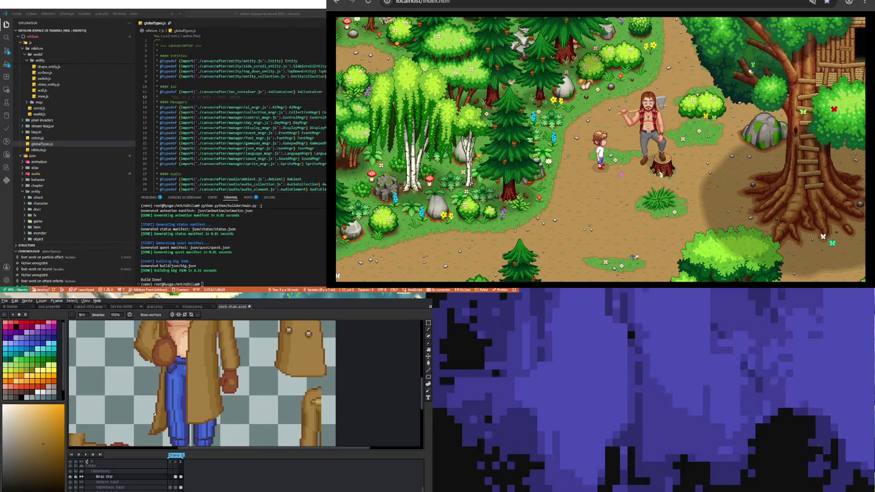
pyautogui.press('i')
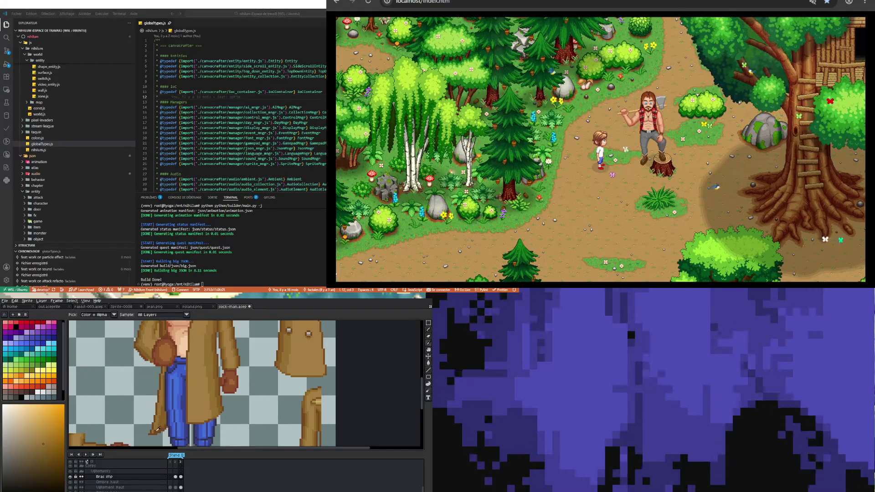
pyautogui.press('b')
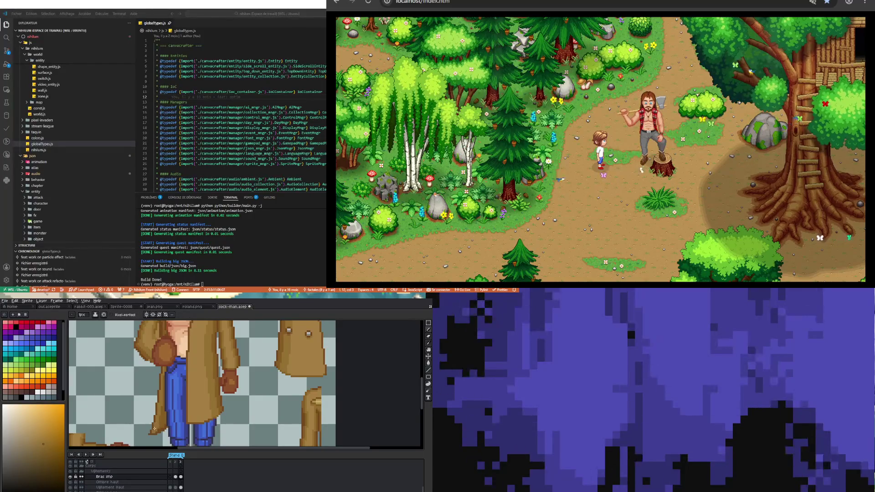
pyautogui.press('e')
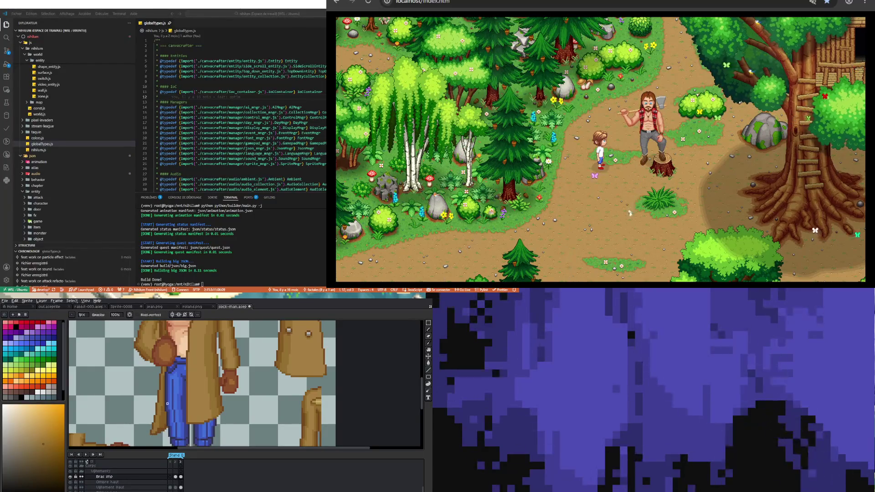
pyautogui.press('b')
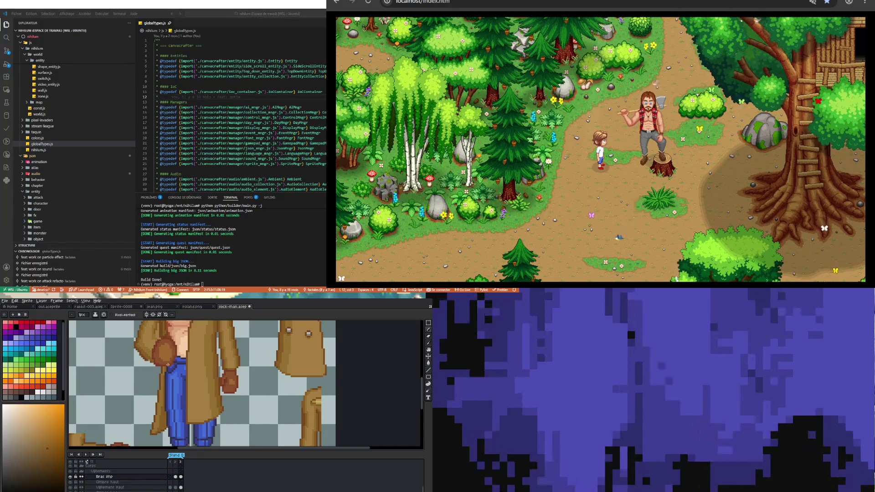
pyautogui.press('i')
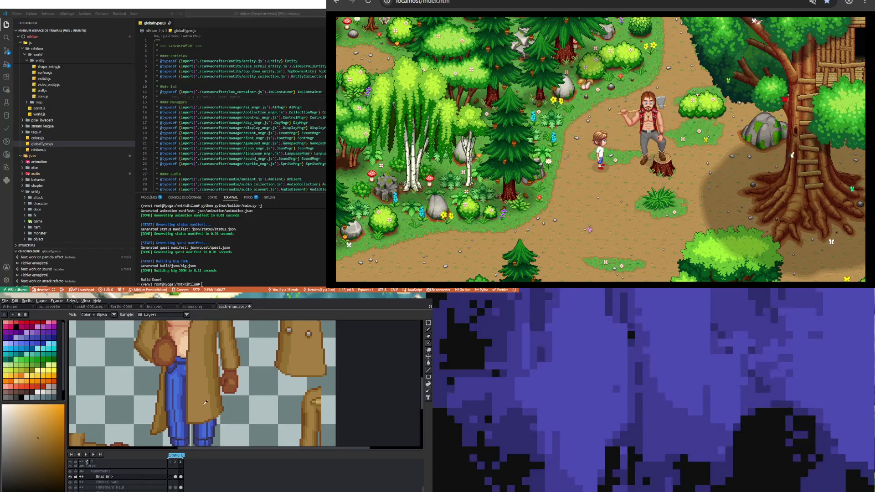
pyautogui.press('b')
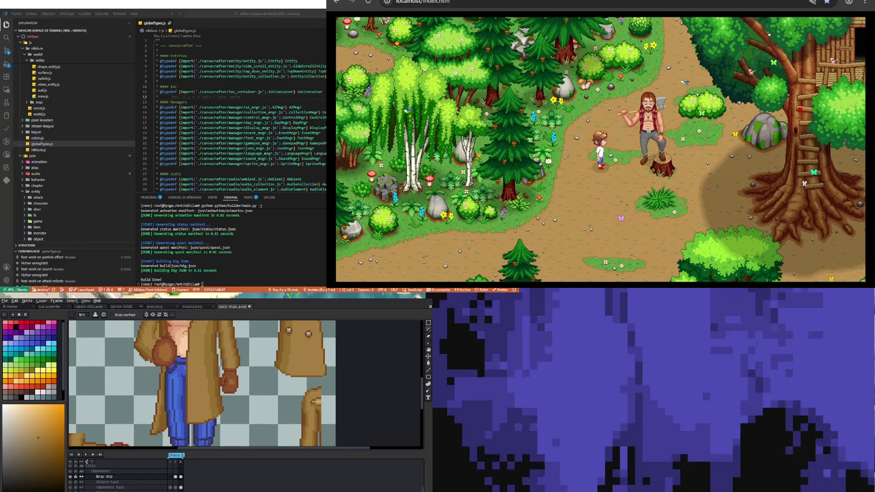
pyautogui.scroll(-3, 201, 385)
# Zoom around the open coat and sample its darker brown for the Pencil.
pyautogui.scroll(1, 182, 382)
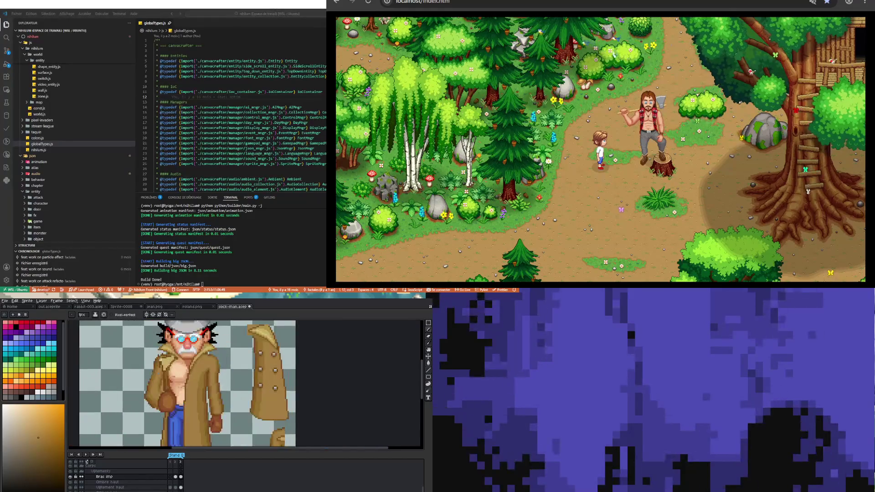
pyautogui.scroll(2, 200, 385)
pyautogui.scroll(-2, 201, 385)
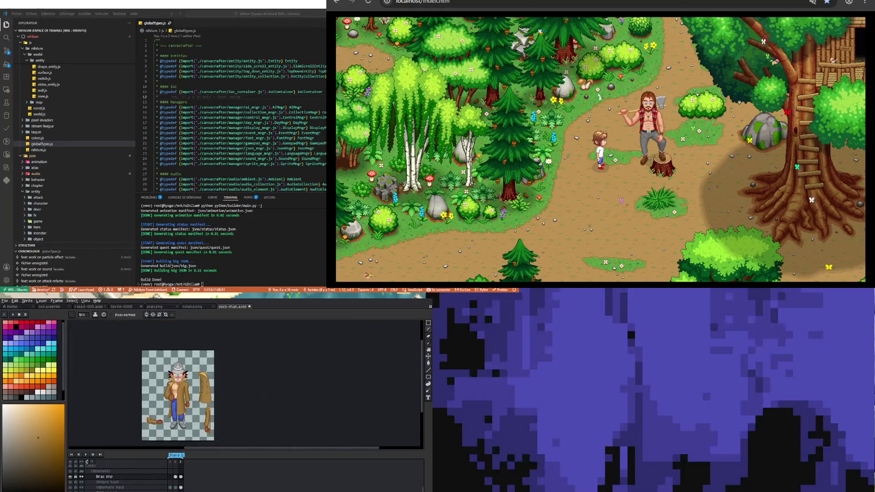
pyautogui.scroll(3, 200, 385)
pyautogui.scroll(-3, 200, 385)
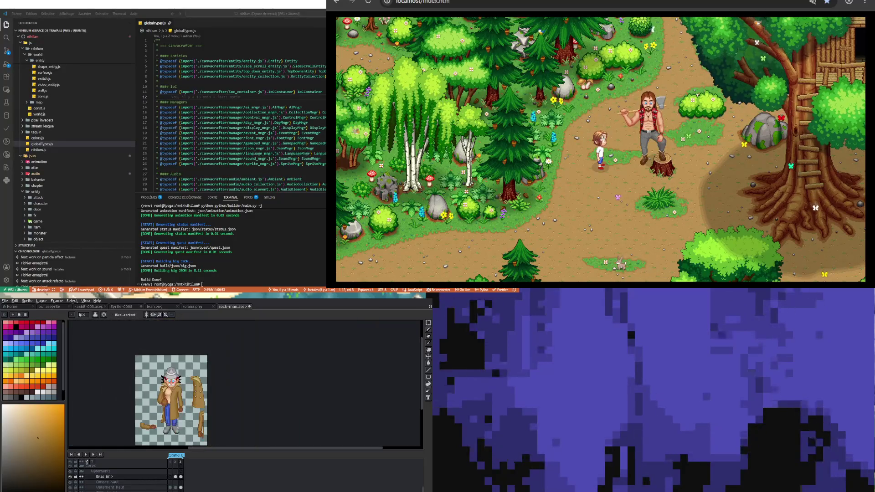
pyautogui.scroll(2, 201, 385)
pyautogui.scroll(-3, 200, 385)
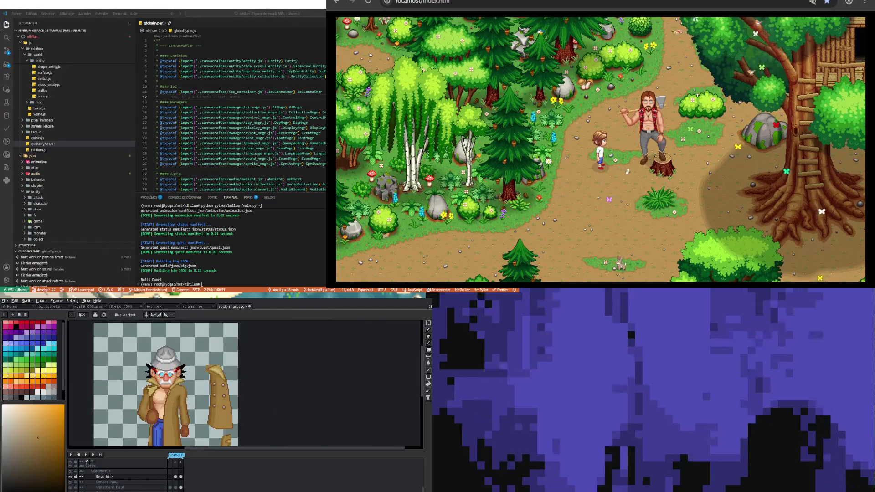
pyautogui.scroll(3, 201, 385)
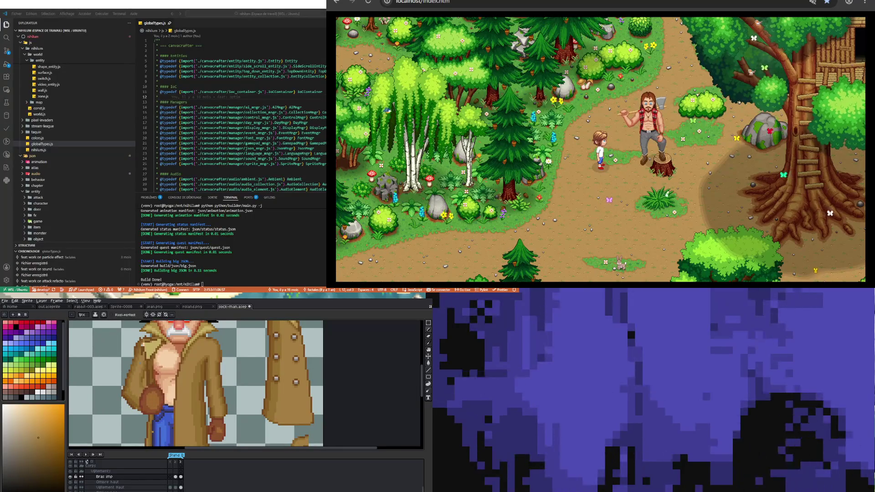
pyautogui.press('i')
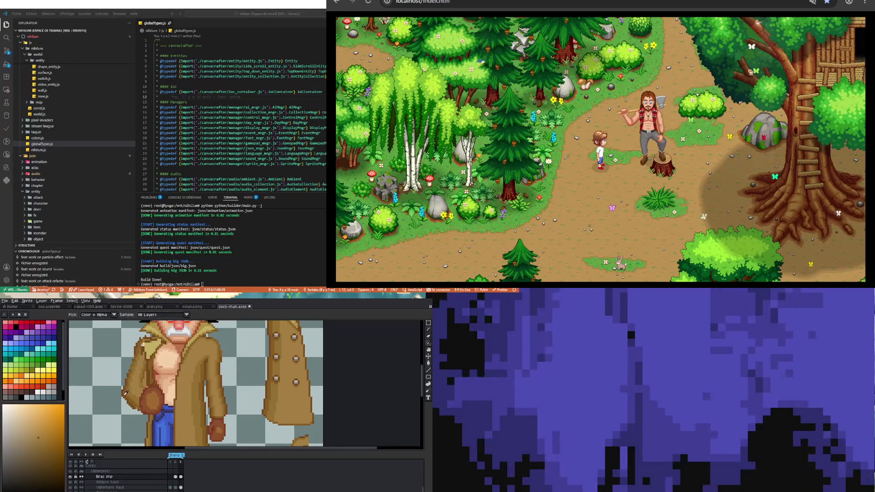
pyautogui.click(123, 395)
pyautogui.press('b')
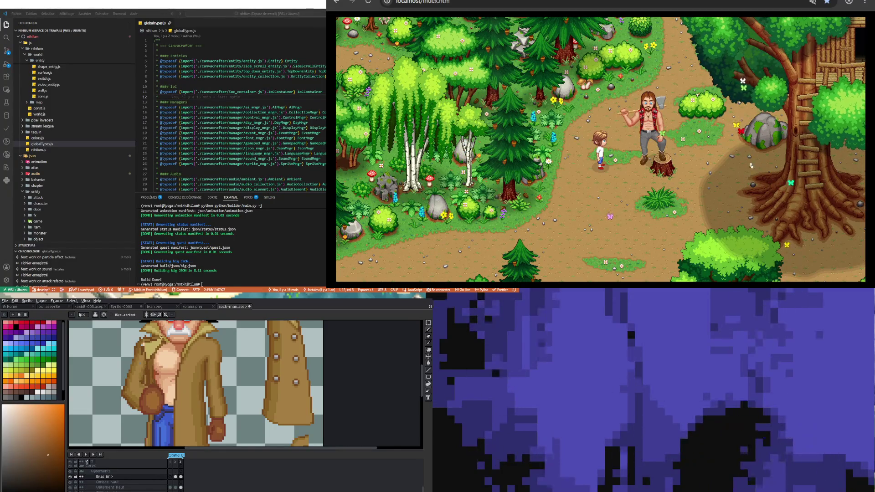
# Choose a darker shade of that brown, touch up pixels, then re-sample the coat's brown.
pyautogui.press('i')
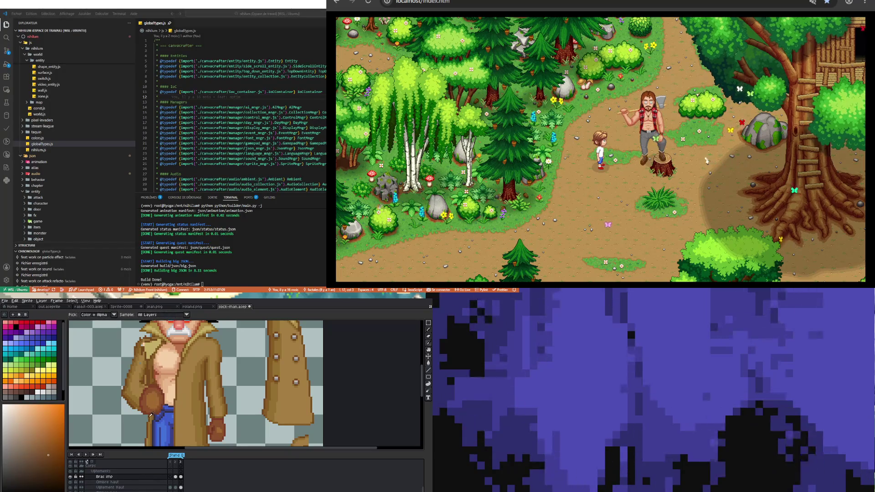
pyautogui.press('b')
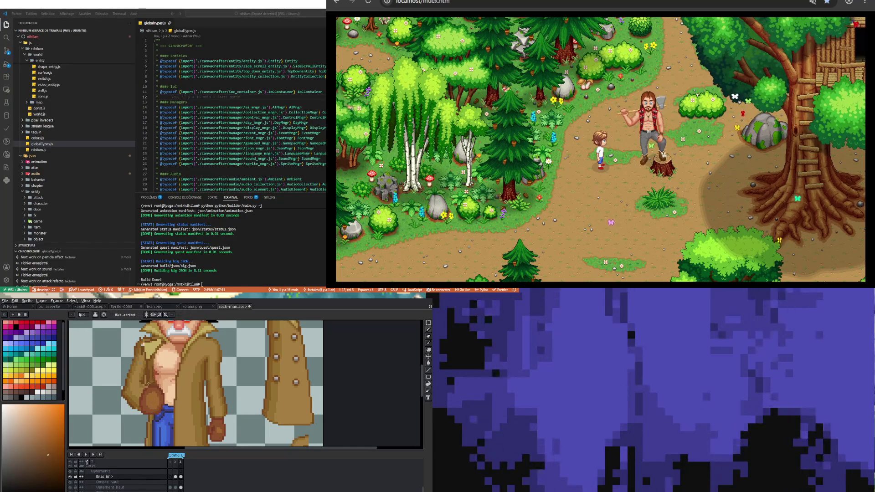
pyautogui.press('i')
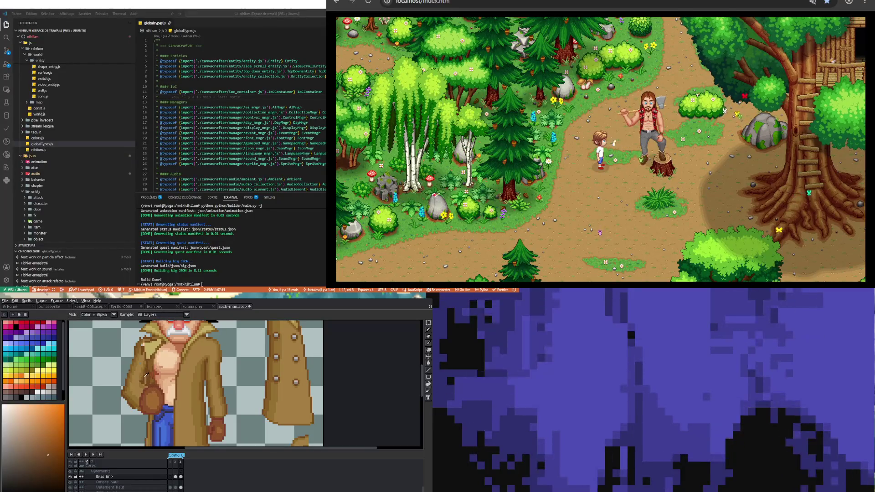
pyautogui.click(51, 462)
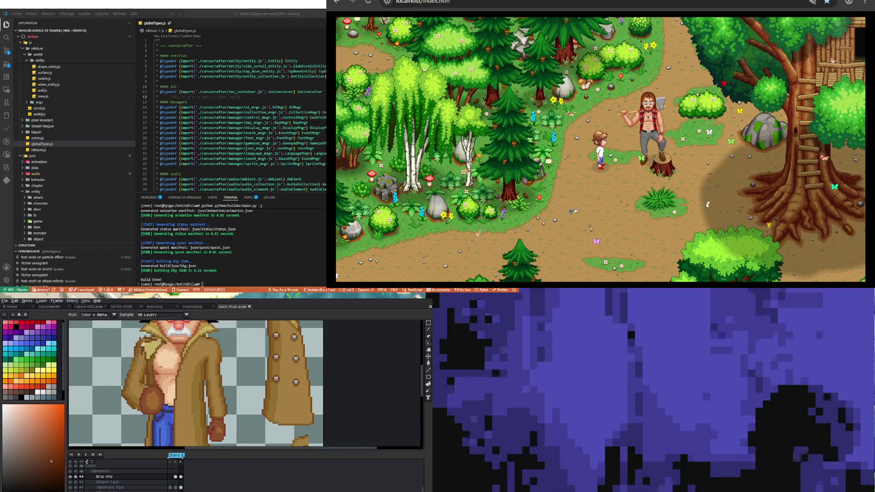
pyautogui.press('b')
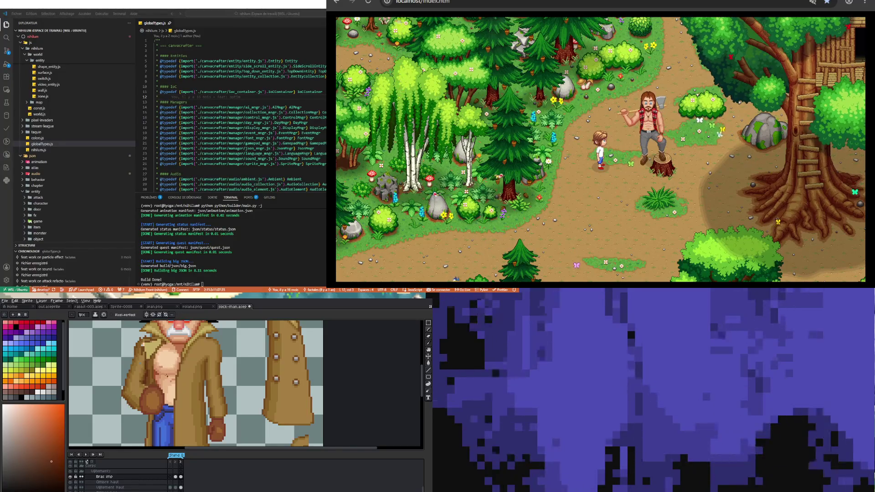
pyautogui.press('i')
pyautogui.keyDown('alt'); pyautogui.click(152, 414); pyautogui.keyUp('alt')
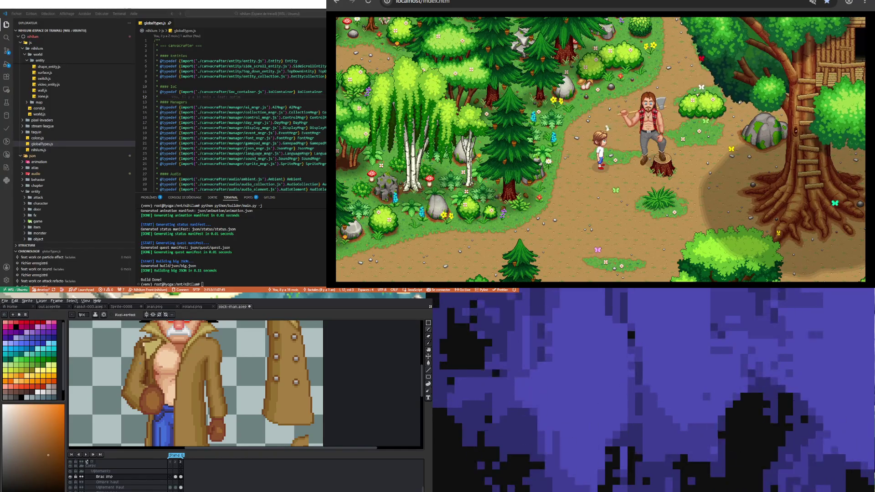
pyautogui.scroll(-4, 164, 364)
pyautogui.scroll(1, 172, 374)
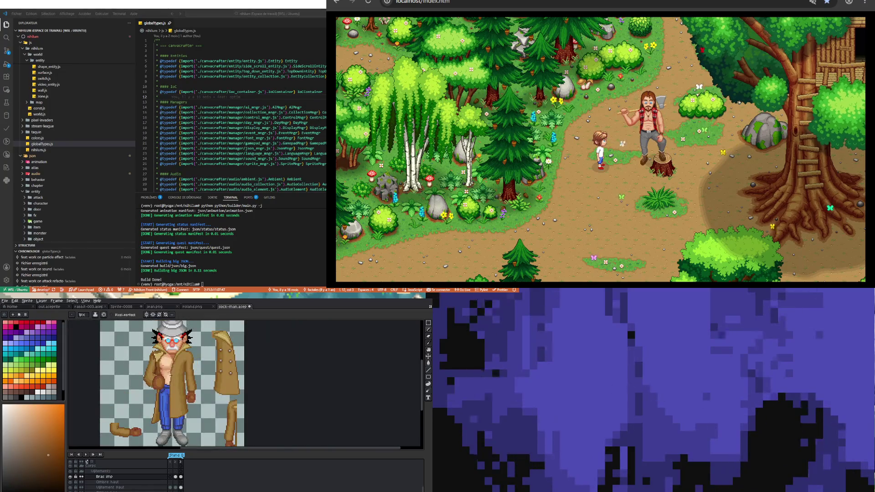
pyautogui.click(170, 477)
pyautogui.click(176, 476)
pyautogui.click(181, 477)
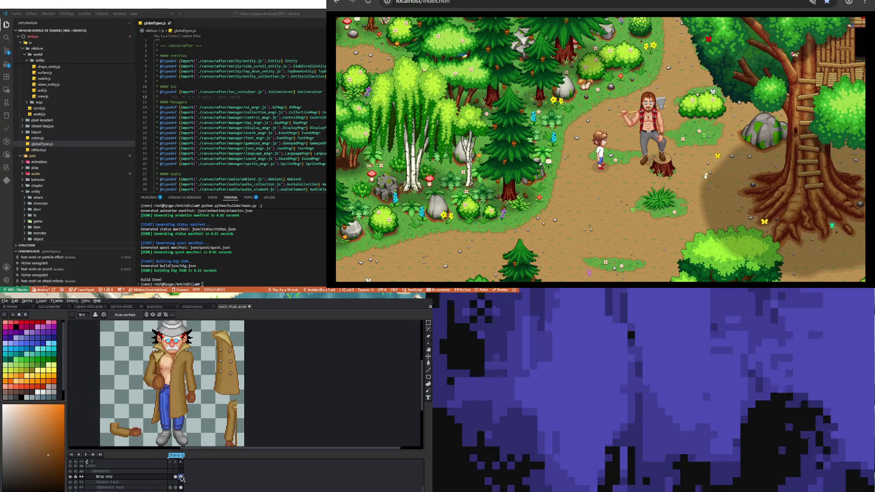
pyautogui.click(175, 477)
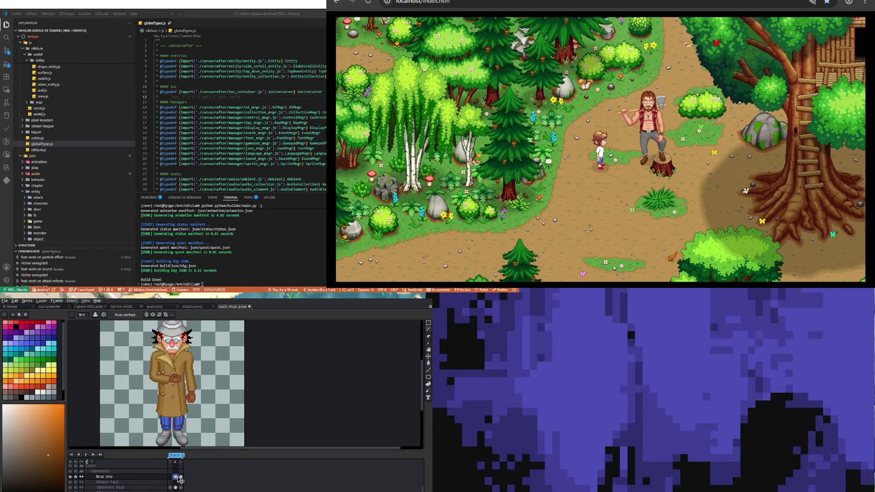
pyautogui.click(181, 477)
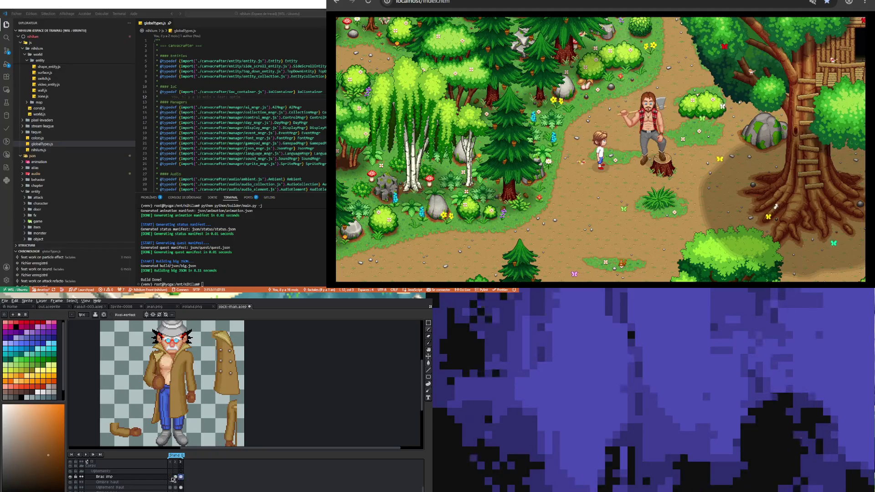
pyautogui.click(176, 477)
pyautogui.click(182, 477)
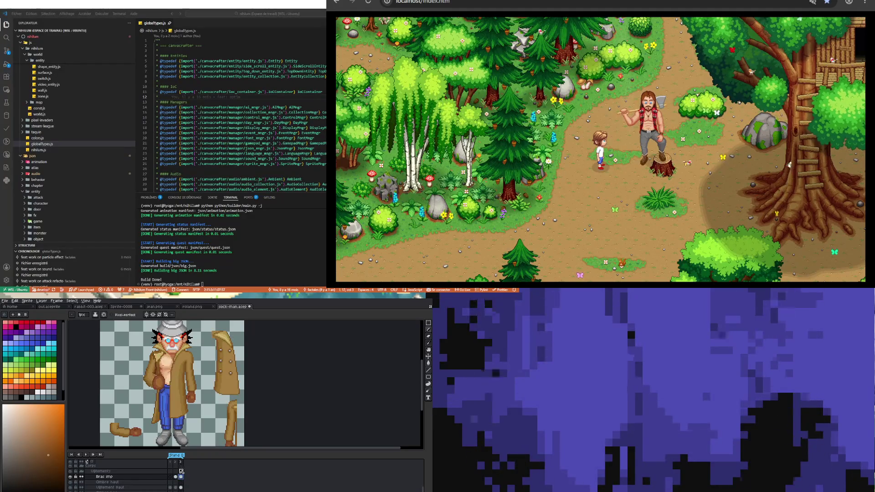
pyautogui.click(176, 476)
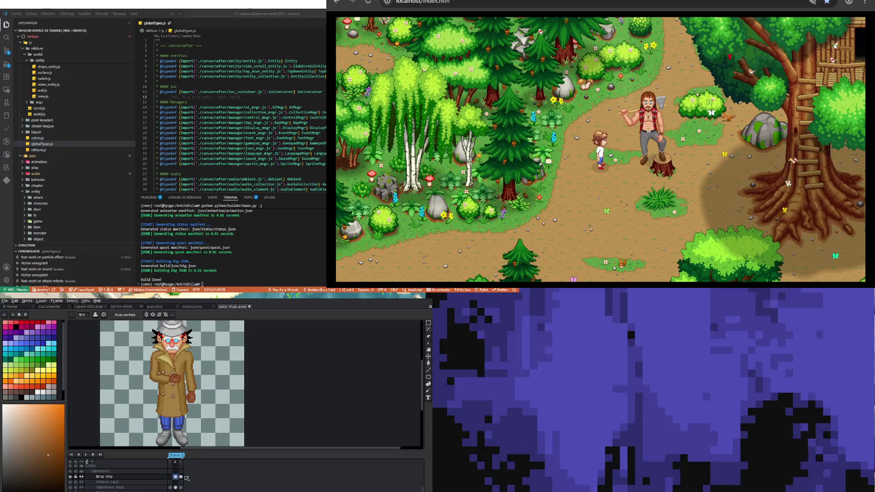
pyautogui.click(181, 476)
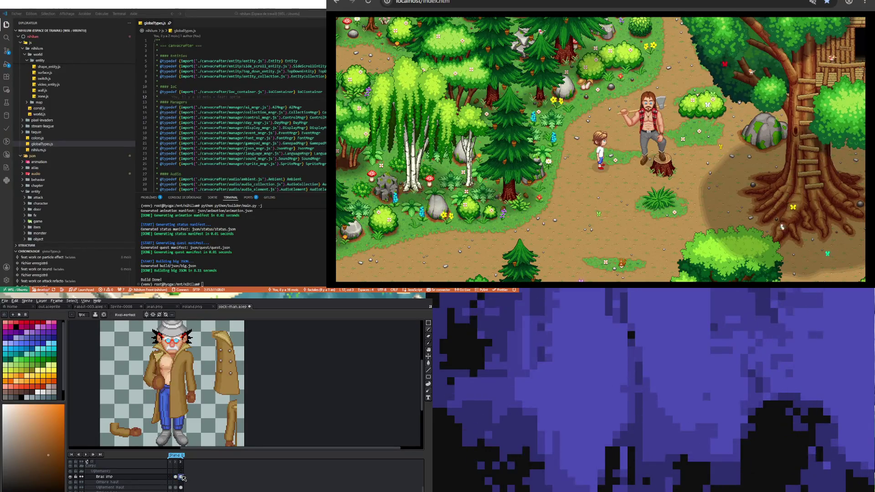
pyautogui.click(176, 476)
pyautogui.click(181, 477)
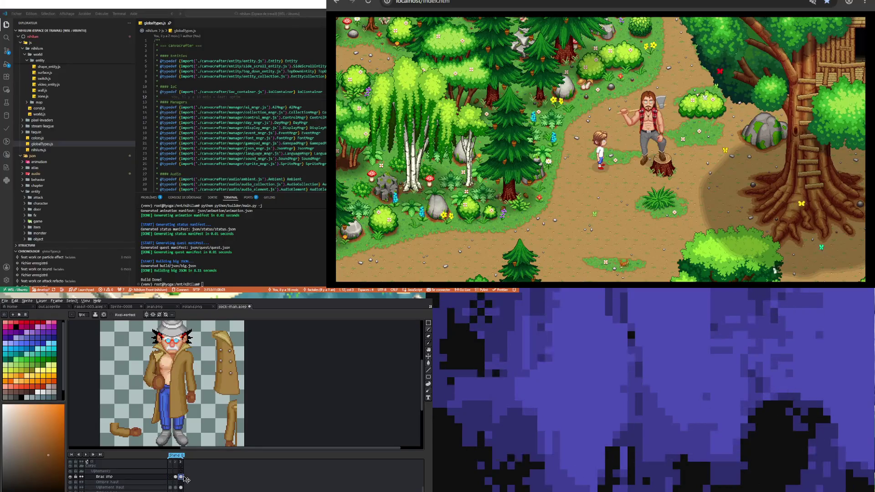
pyautogui.click(176, 477)
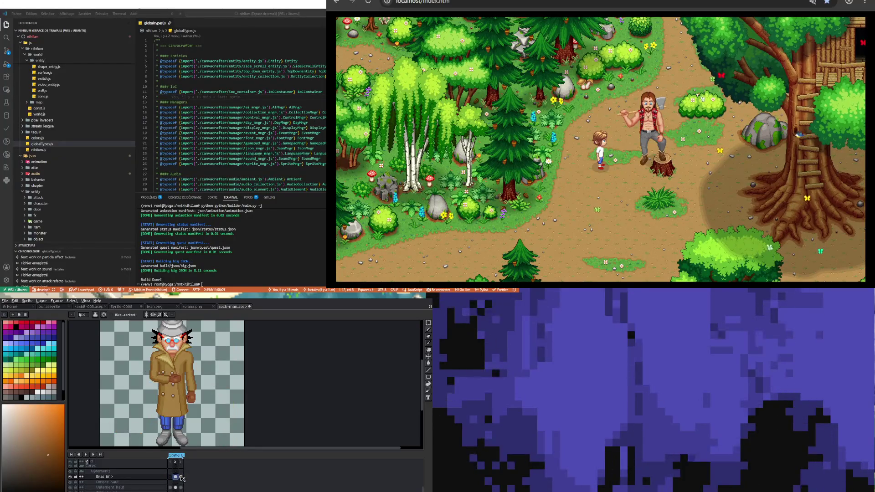
pyautogui.click(181, 476)
pyautogui.scroll(1, 131, 386)
pyautogui.scroll(1, 182, 382)
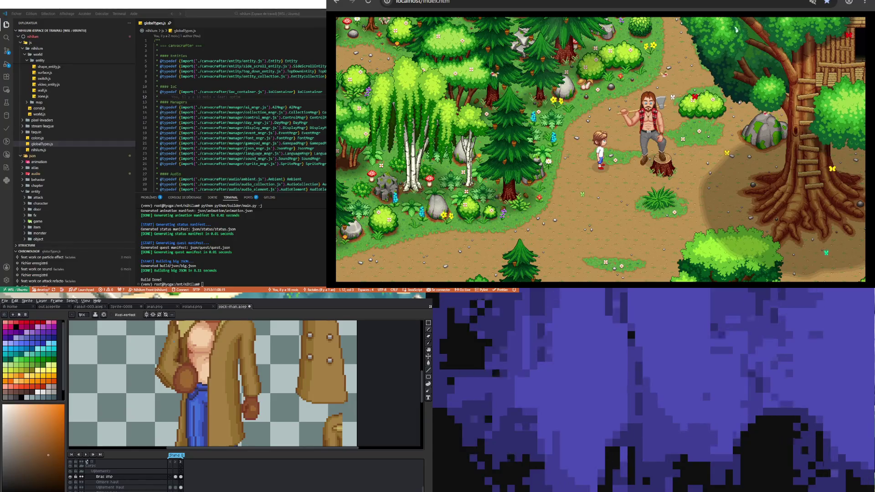
# Retouch the coat edges around the bare chest using a greyish shade sampled from the sprite.
pyautogui.press('b')
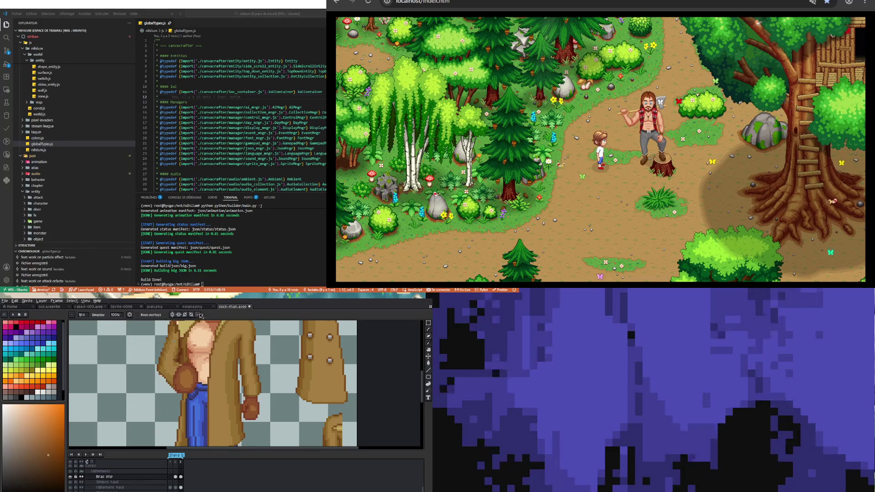
pyautogui.press('i')
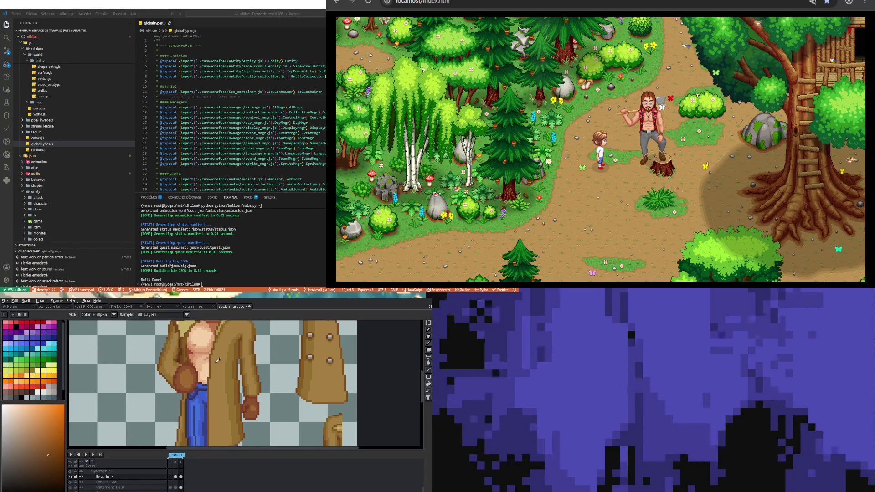
pyautogui.press('b')
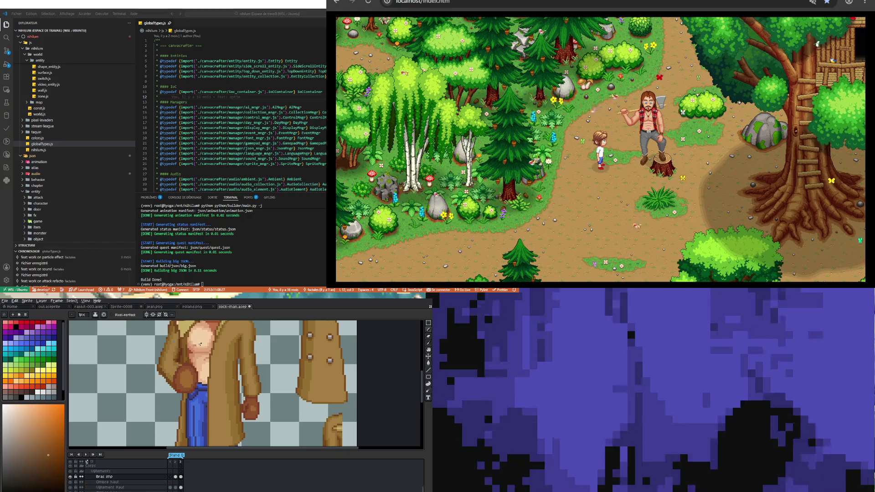
pyautogui.press('i')
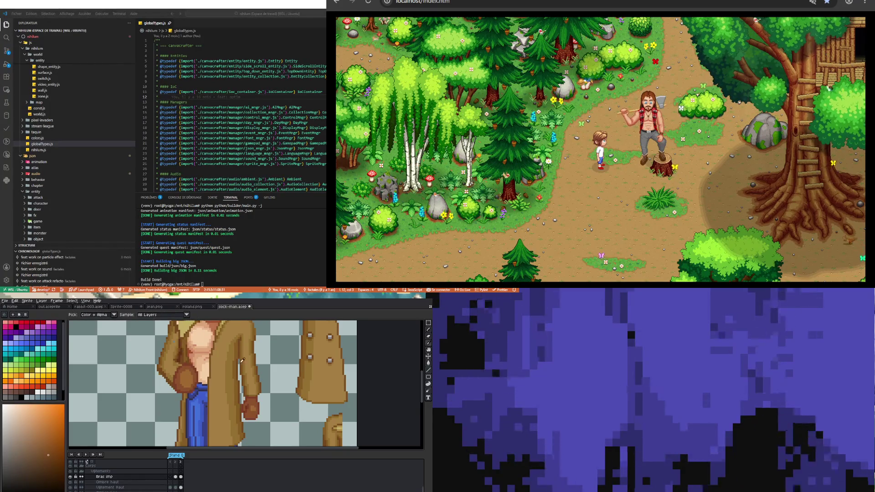
pyautogui.press('b')
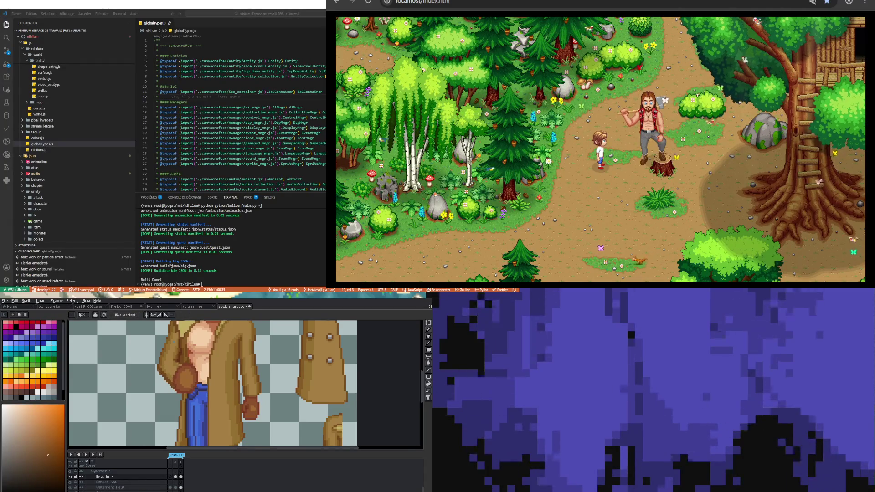
pyautogui.press('e')
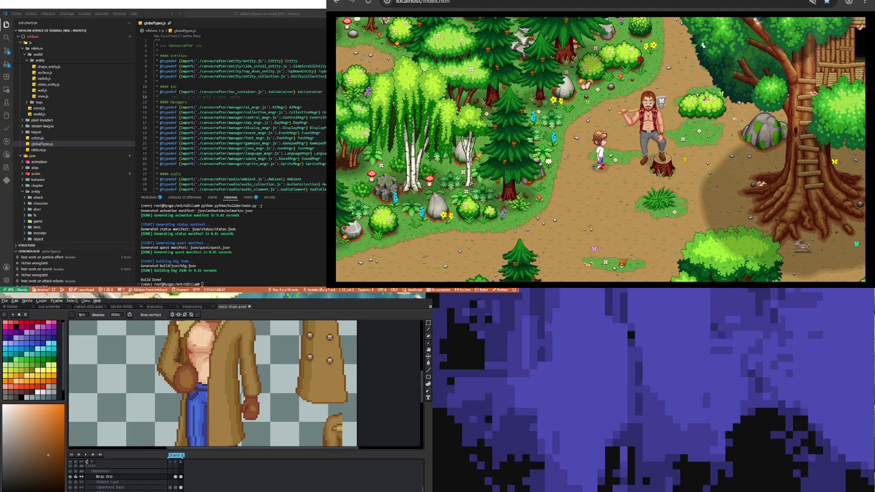
pyautogui.press('i')
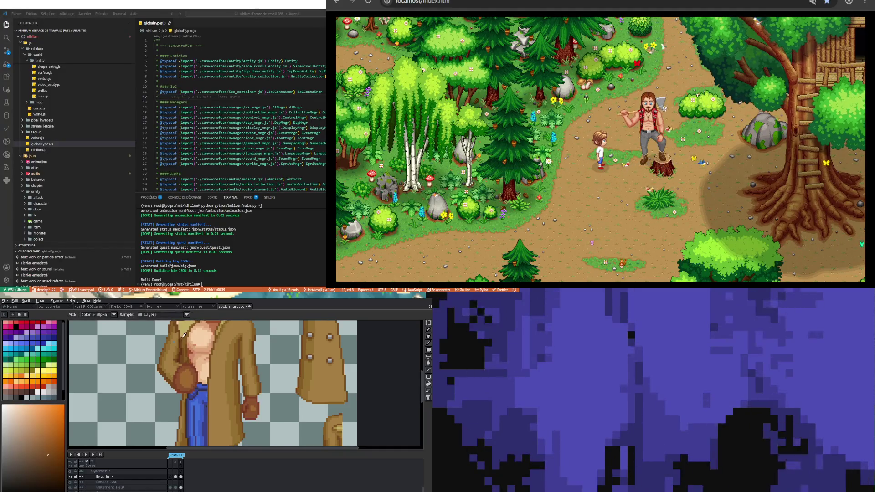
pyautogui.click(188, 356)
pyautogui.press('b')
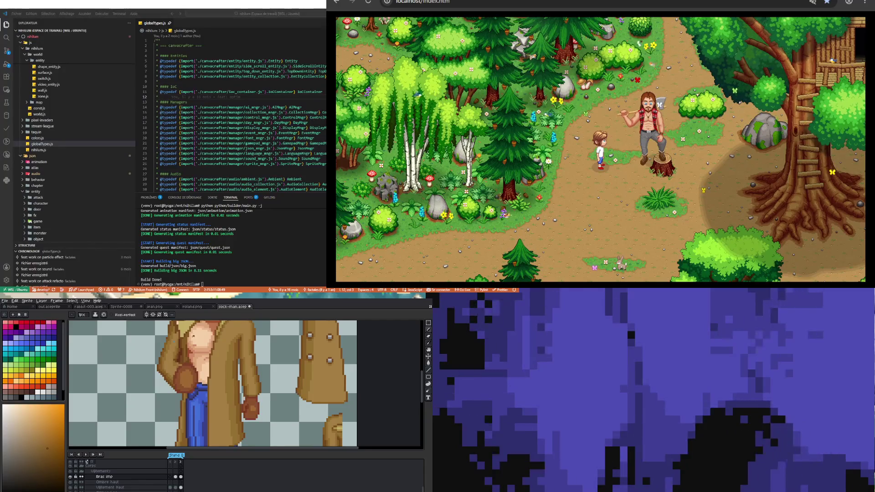
# Continue retouching the coat with browns sampled from it, then zoom out.
pyautogui.press('i')
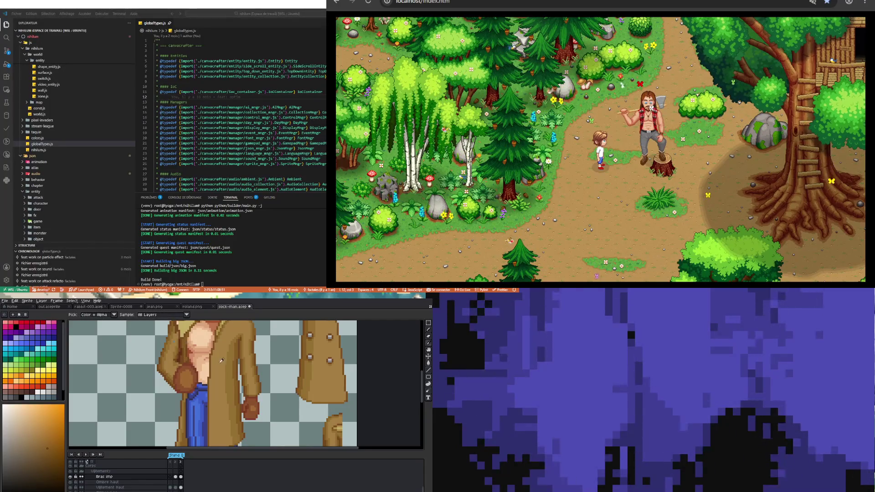
pyautogui.click(158, 344)
pyautogui.press('b')
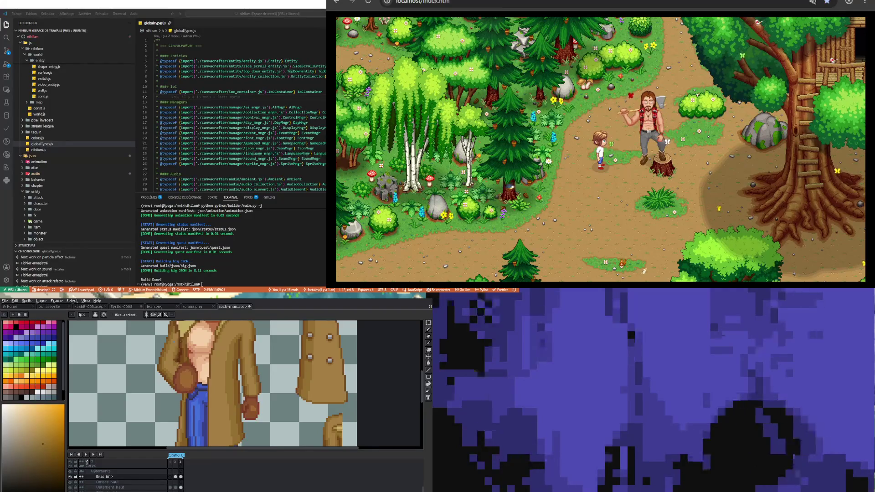
pyautogui.press('i')
pyautogui.press('b')
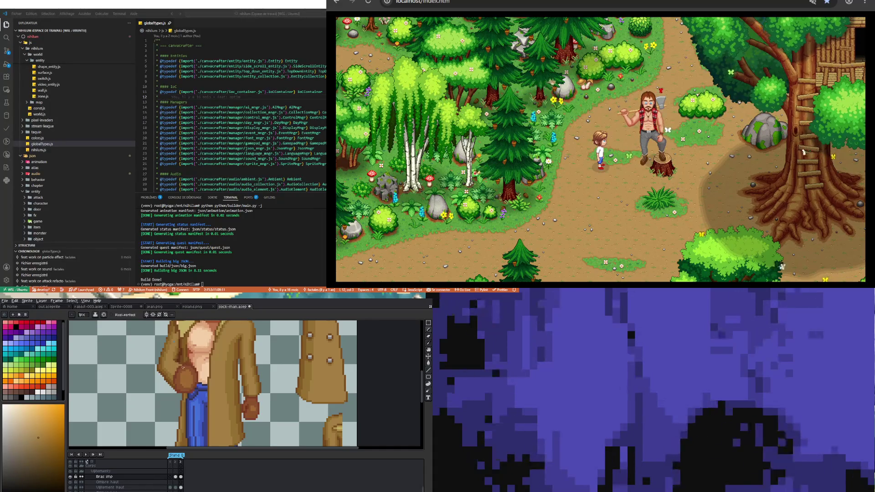
pyautogui.press('i')
pyautogui.click(179, 360)
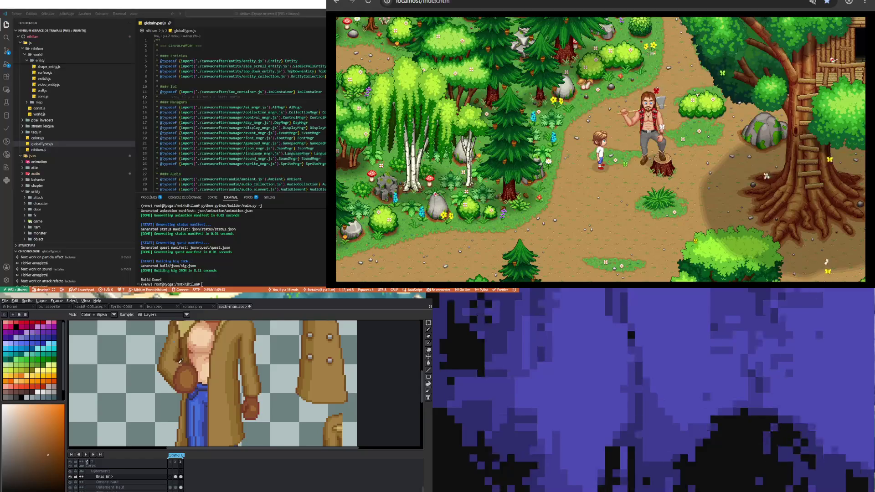
pyautogui.press('b')
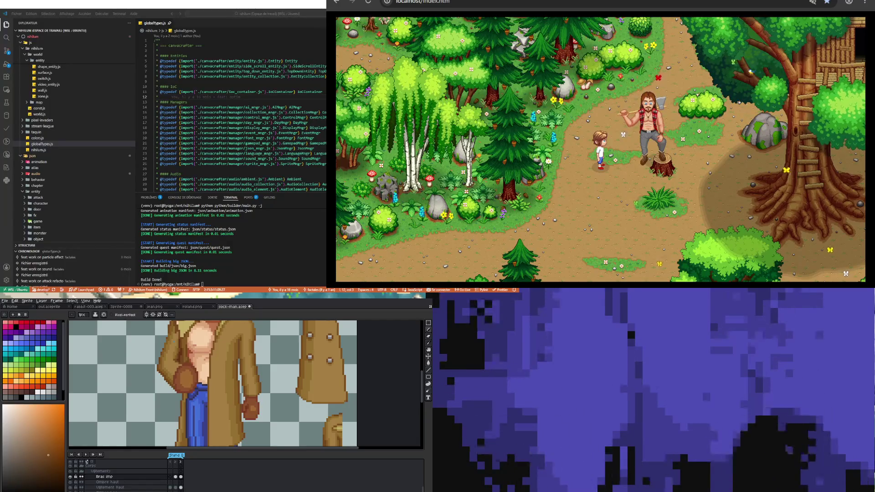
pyautogui.scroll(-2, 213, 384)
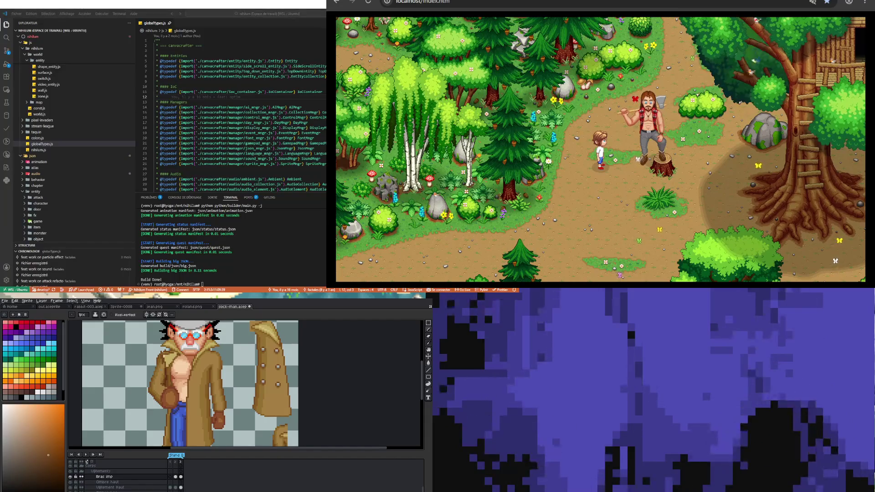
# Zoom into the chest and sample a coat brown to pencil the left lapel.
pyautogui.scroll(2, 176, 373)
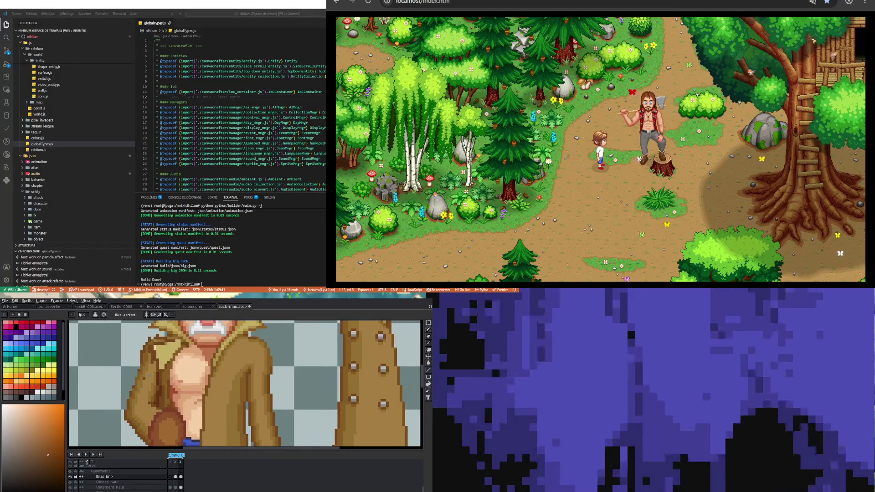
pyautogui.press('i')
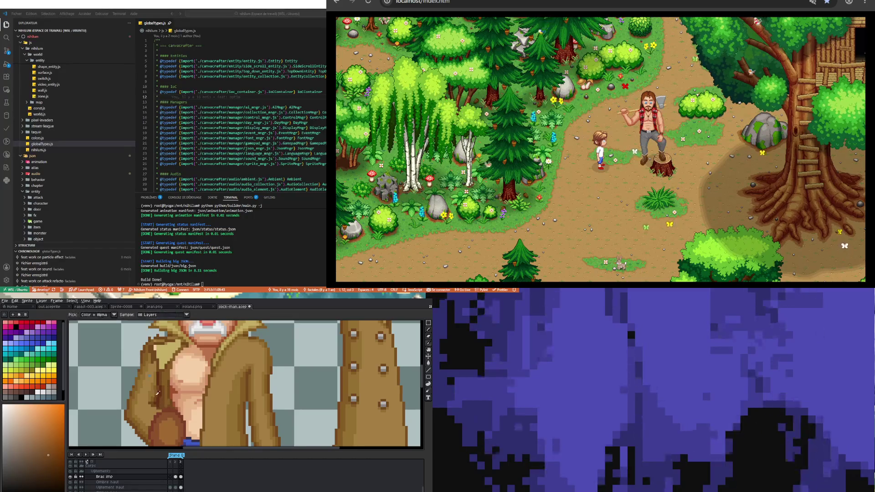
pyautogui.click(150, 385)
pyautogui.press('b')
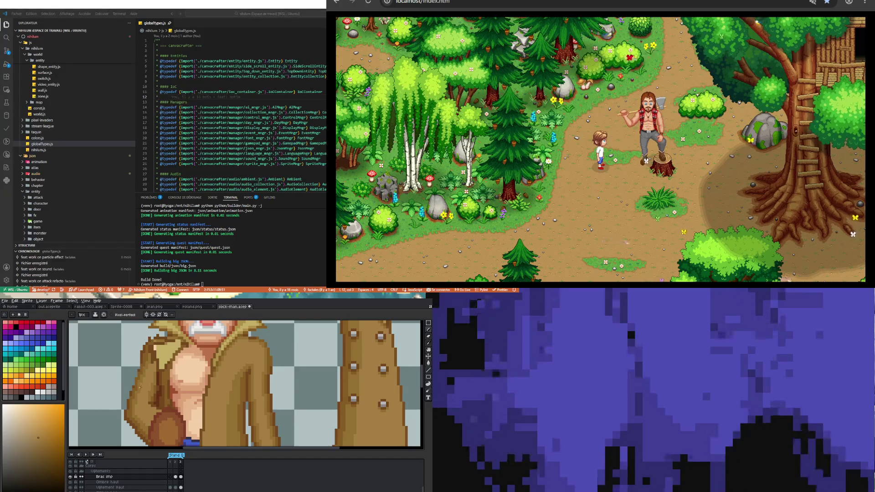
pyautogui.scroll(2, 140, 388)
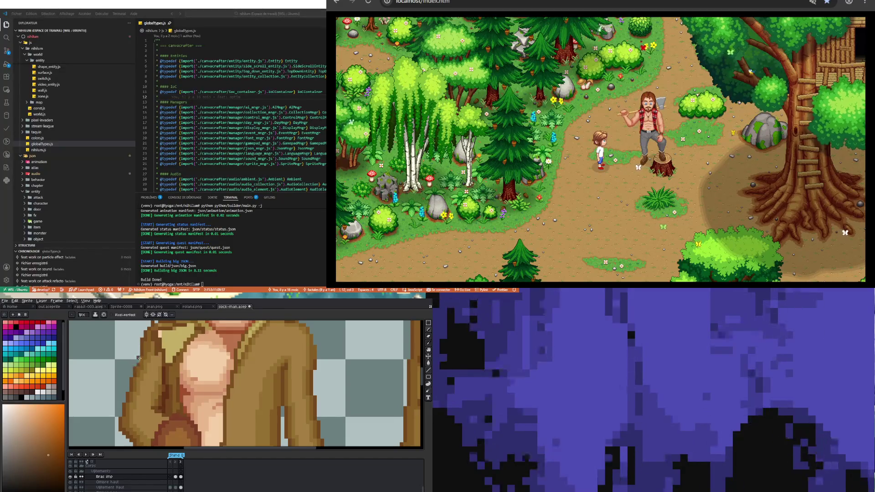
pyautogui.scroll(-3, 139, 358)
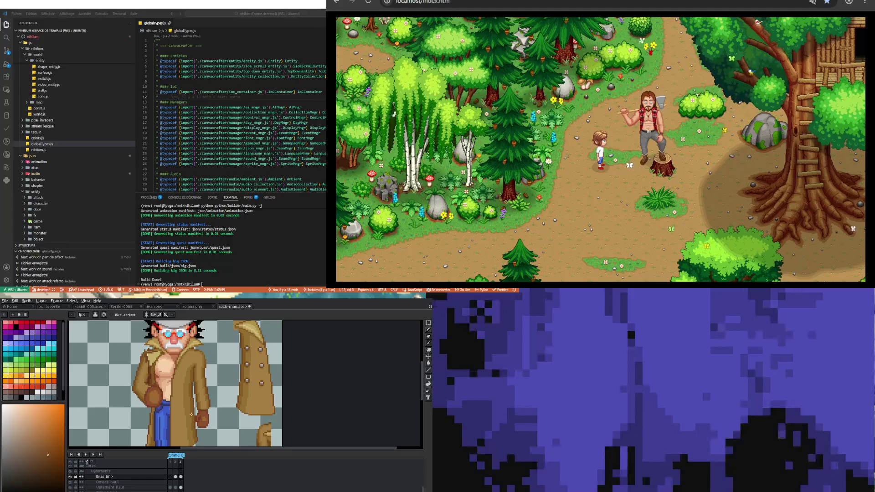
pyautogui.scroll(3, 139, 359)
pyautogui.press('b')
pyautogui.scroll(-3, 148, 353)
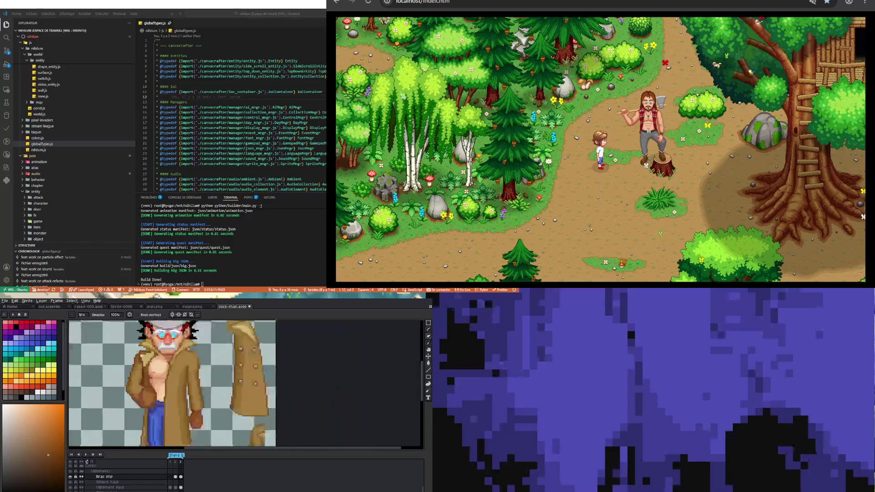
pyautogui.scroll(4, 144, 355)
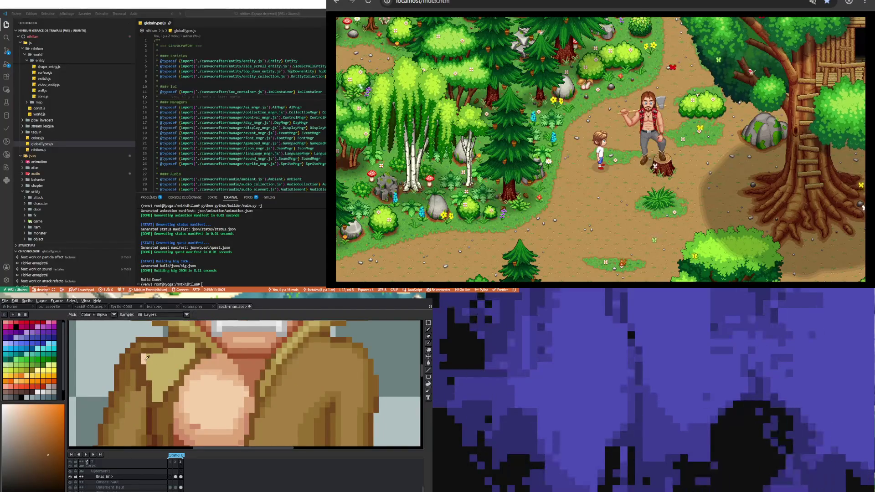
# Work light tan and darker orange-brown pixels along the collar edge.
pyautogui.keyDown('alt'); pyautogui.click(146, 356); pyautogui.keyUp('alt')
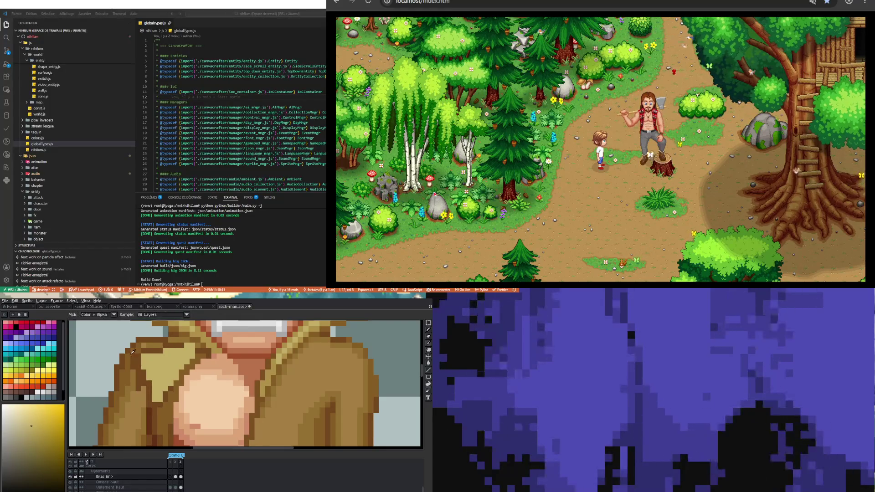
pyautogui.keyDown('alt'); pyautogui.click(132, 353); pyautogui.keyUp('alt')
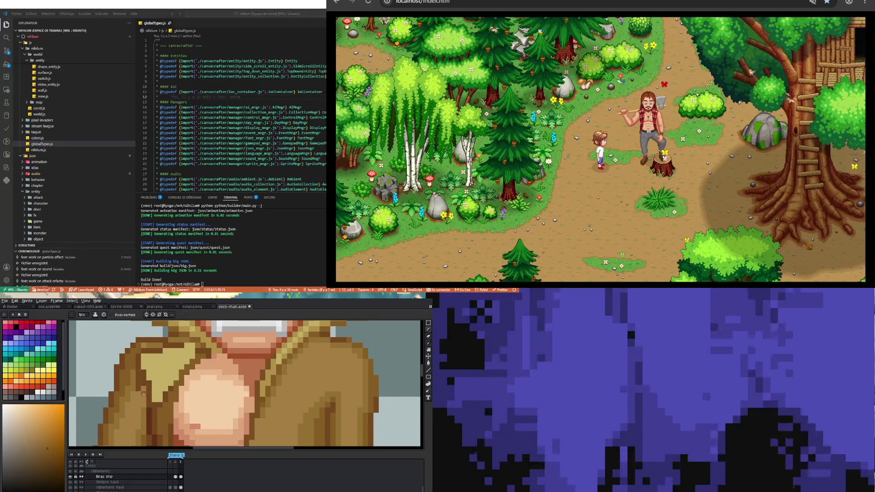
pyautogui.press('alt')
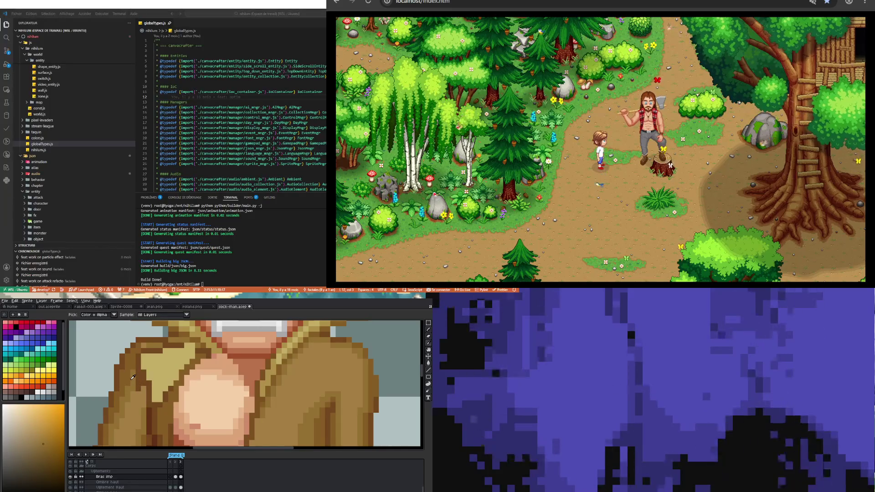
pyautogui.keyDown('alt'); pyautogui.click(133, 377); pyautogui.keyUp('alt')
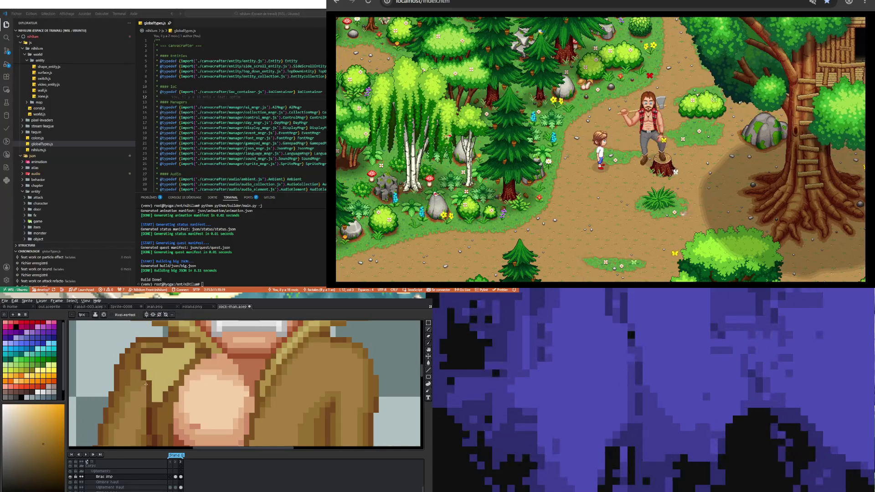
pyautogui.keyDown('alt'); pyautogui.click(141, 384); pyautogui.keyUp('alt')
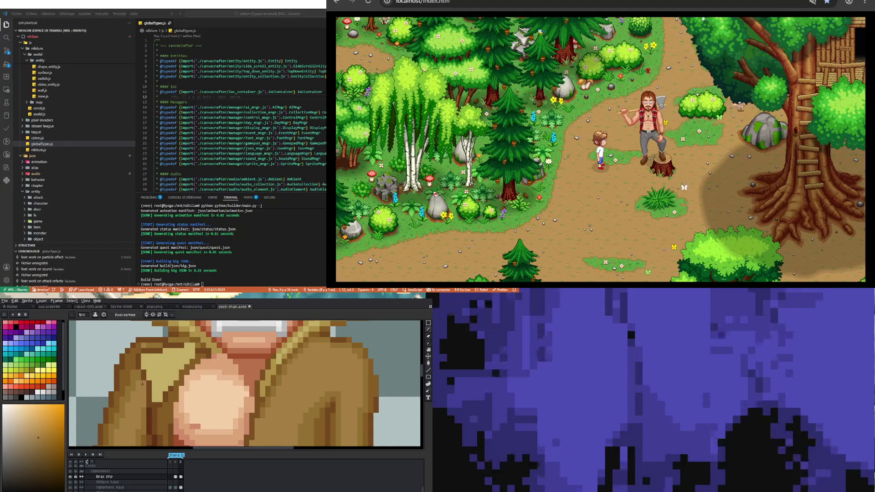
pyautogui.press('alt')
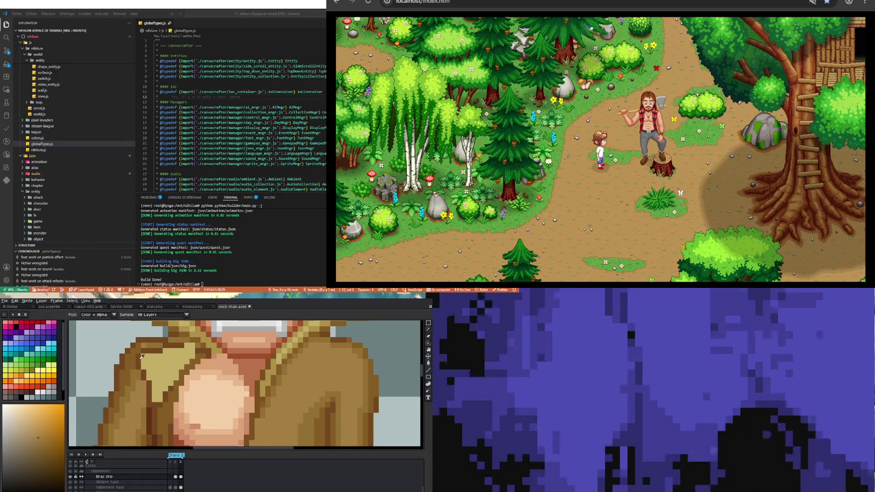
pyautogui.keyDown('alt'); pyautogui.click(140, 355); pyautogui.keyUp('alt')
pyautogui.scroll(-4, 145, 365)
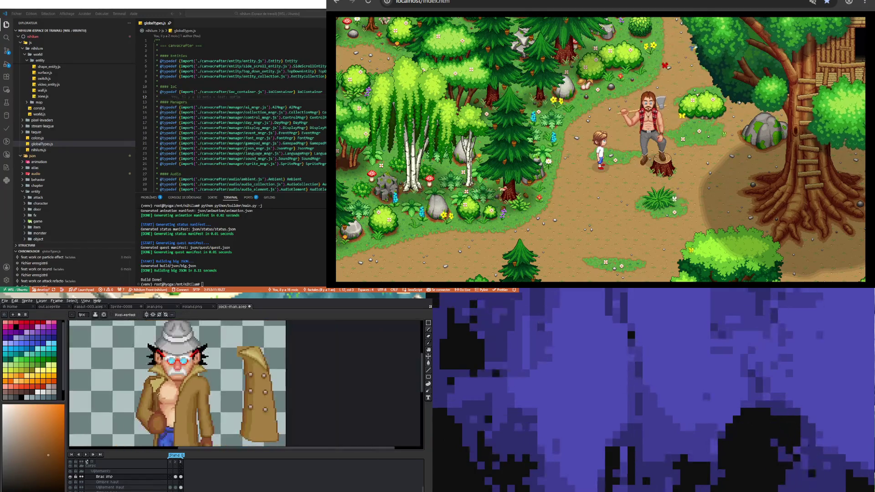
# Sample the yellow coat colour and pencil the lapels with it.
pyautogui.scroll(-1, 162, 390)
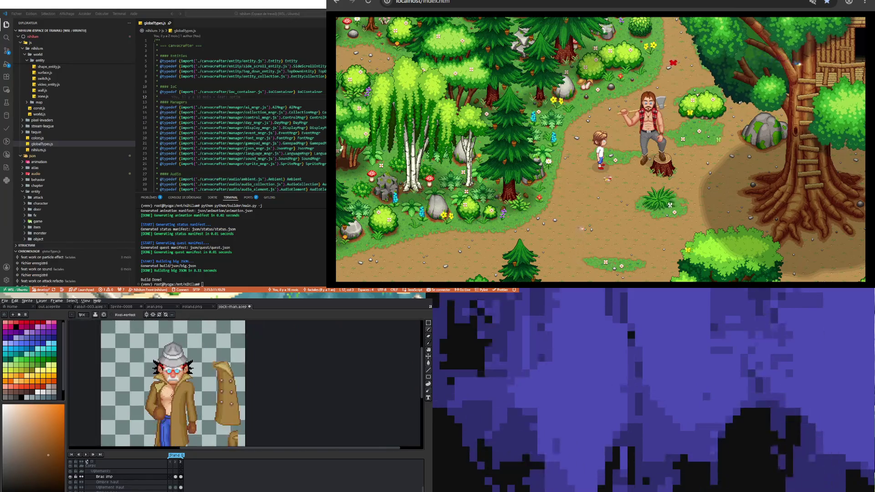
pyautogui.scroll(2, 172, 397)
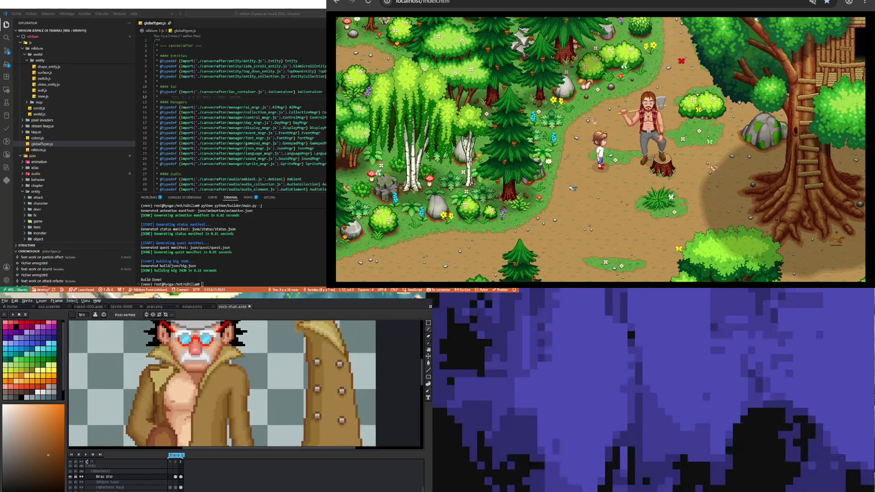
pyautogui.scroll(1, 171, 397)
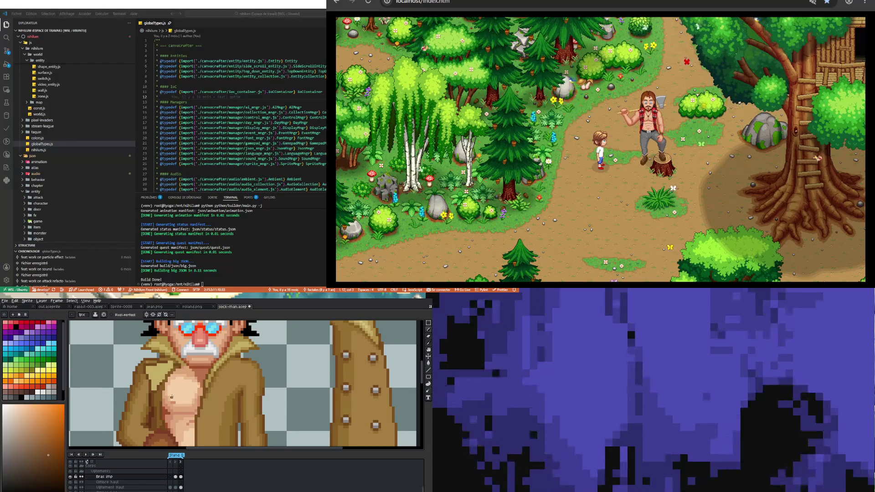
pyautogui.press('i')
pyautogui.click(165, 368)
pyautogui.press('b')
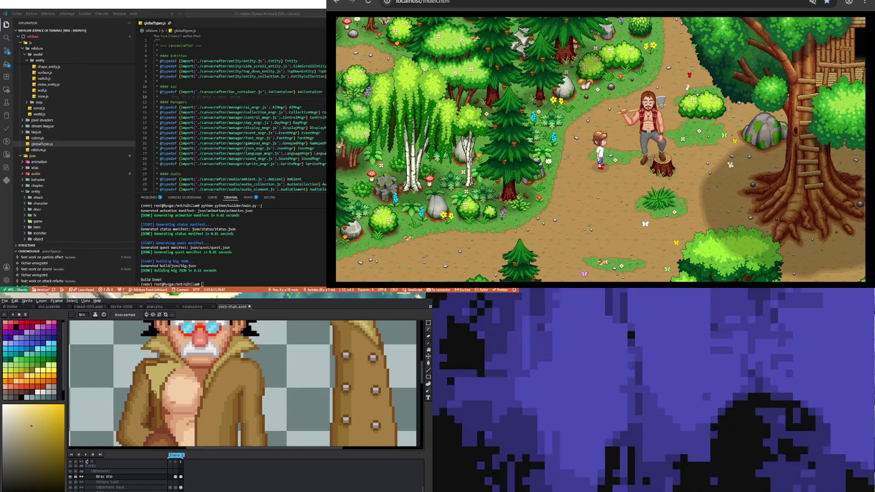
# Shade the lapel edges with the sampled dark orange-brown outline colour.
pyautogui.press('i')
pyautogui.click(152, 394)
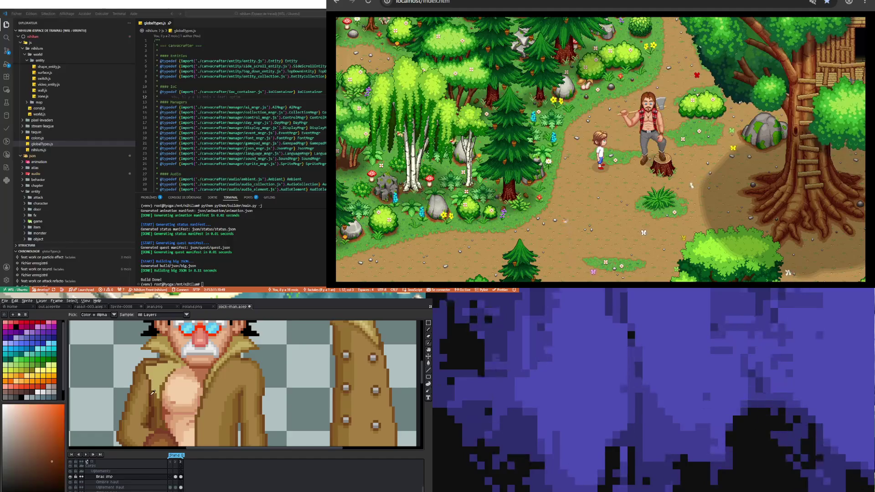
pyautogui.press('b')
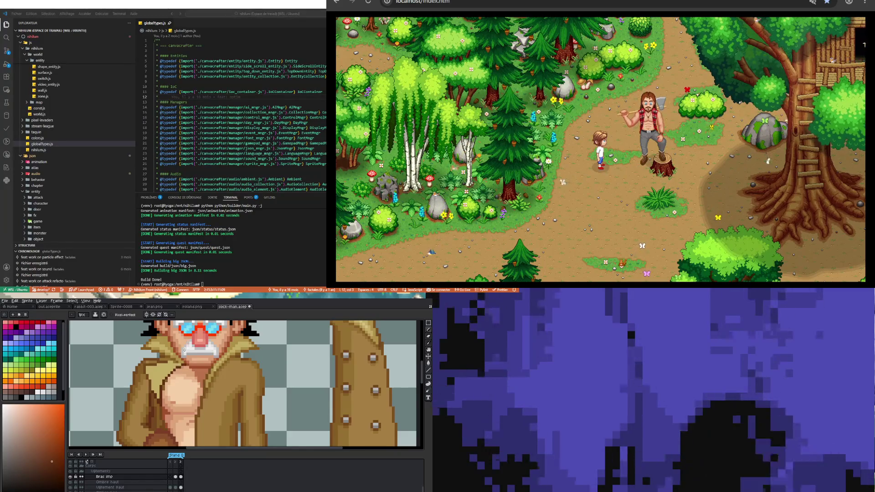
pyautogui.press('b')
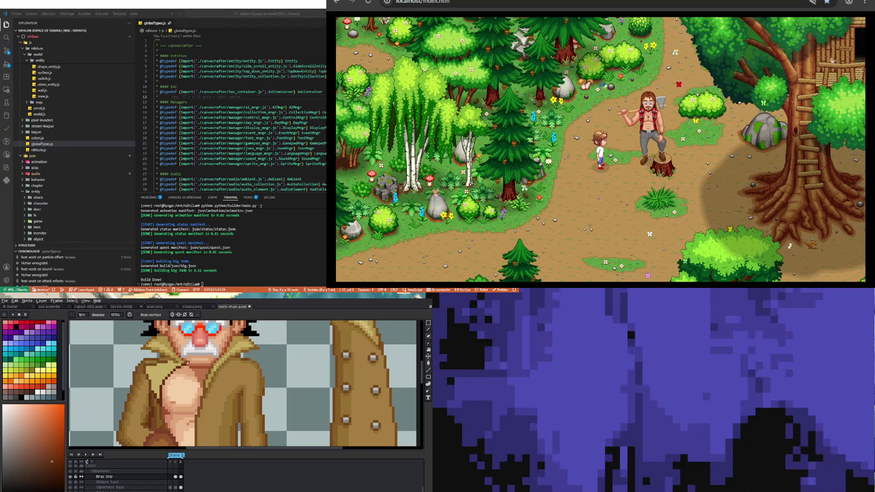
pyautogui.scroll(-2, 193, 400)
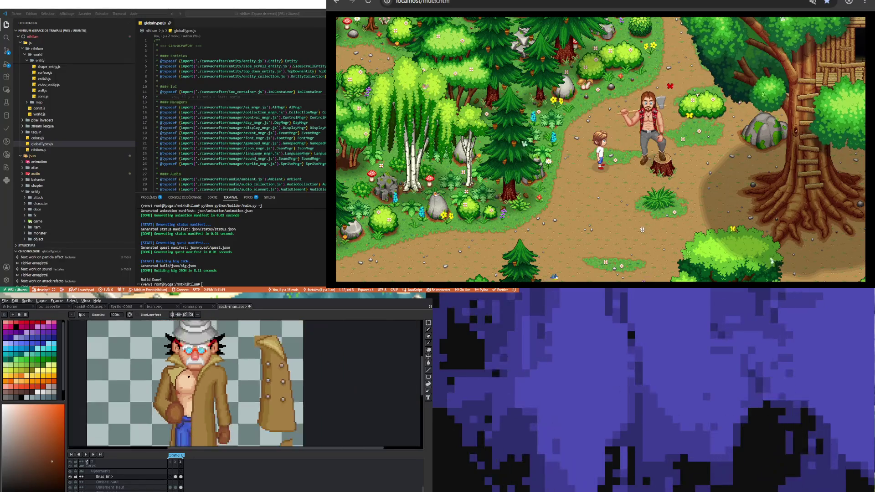
pyautogui.scroll(2, 189, 379)
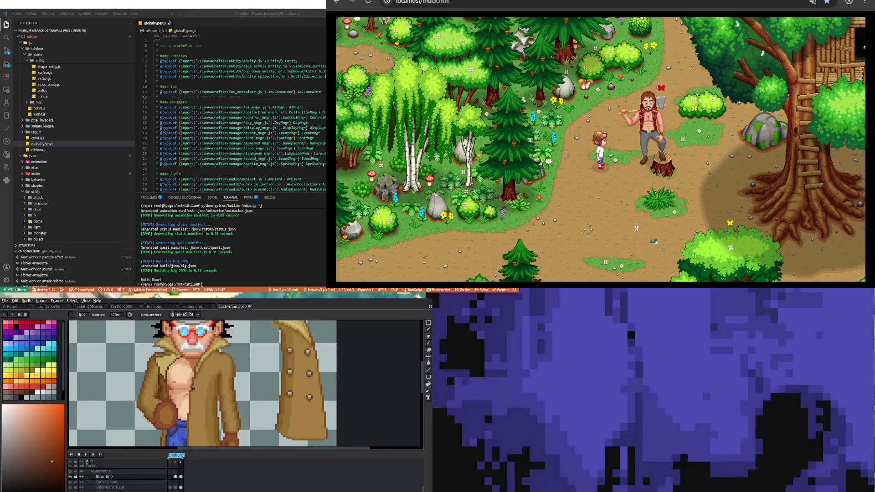
# Pick a palette colour and switch tools to paint the chest between the lapels white.
pyautogui.click(44, 389)
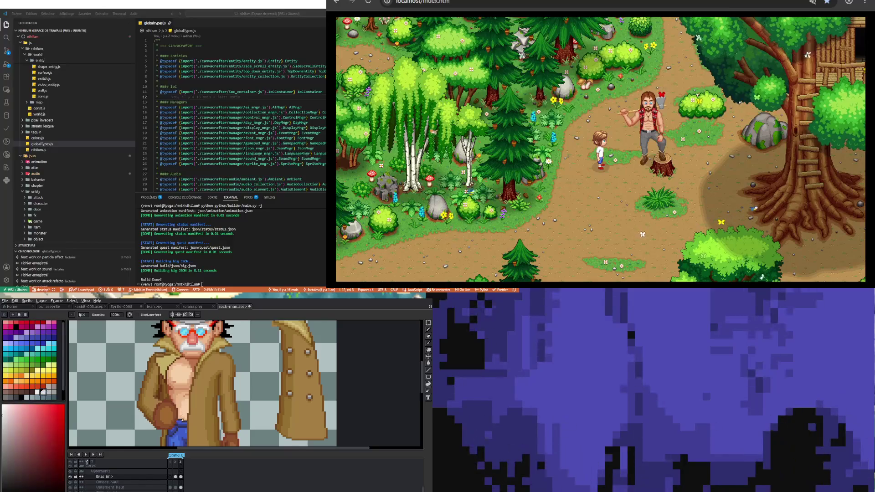
pyautogui.press('e')
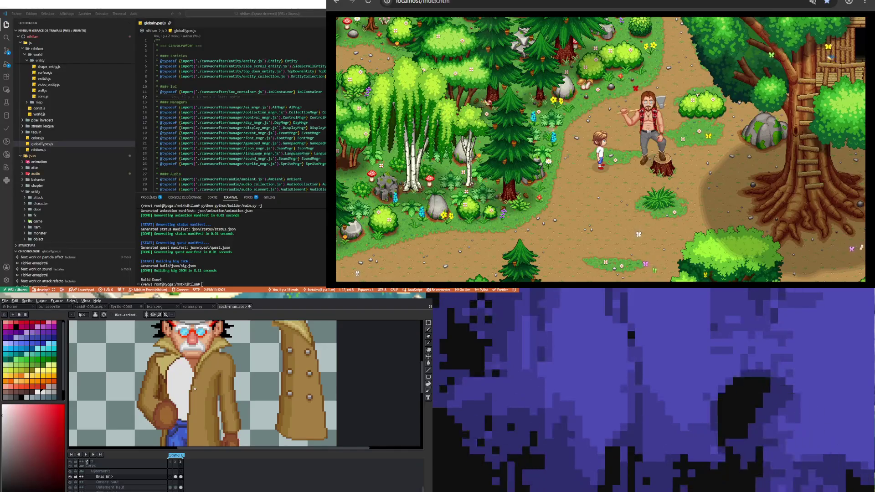
pyautogui.scroll(-3, 159, 433)
pyautogui.scroll(1, 159, 433)
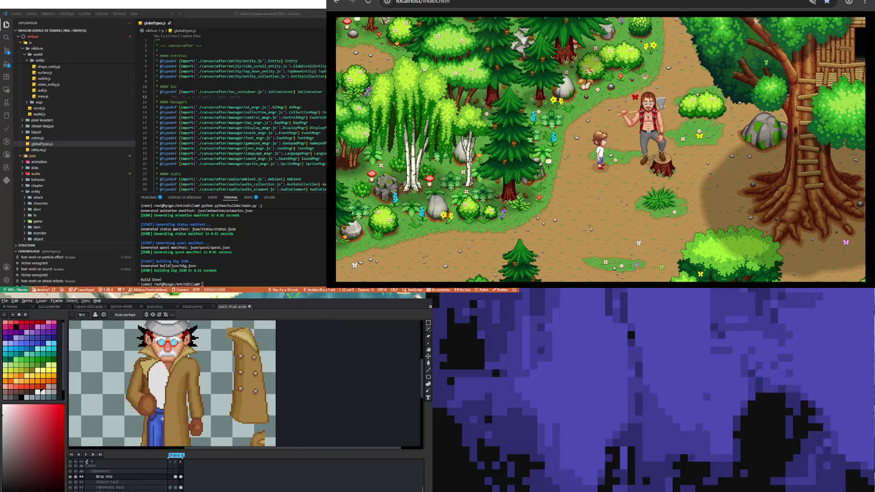
pyautogui.scroll(-1, 158, 419)
pyautogui.scroll(2, 157, 401)
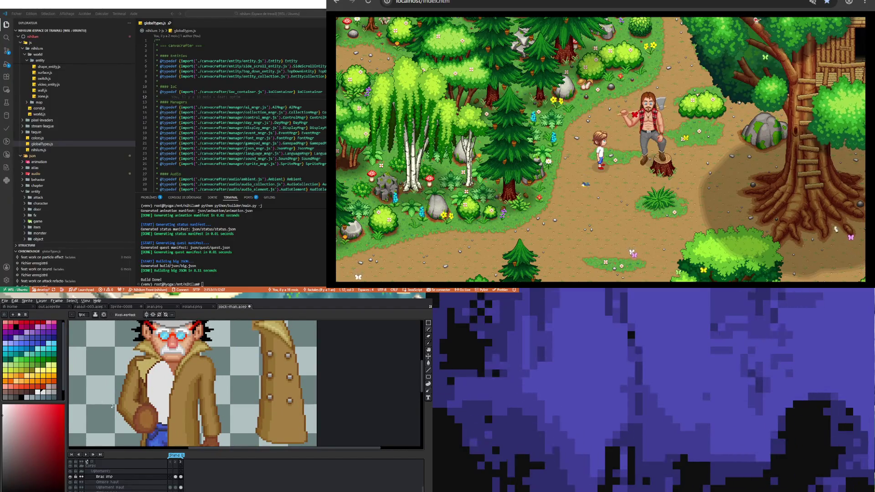
pyautogui.click(176, 477)
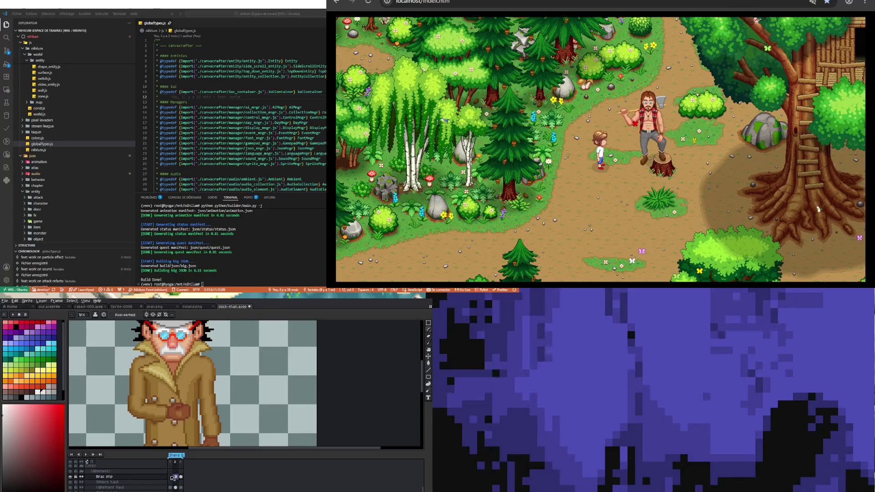
pyautogui.click(181, 477)
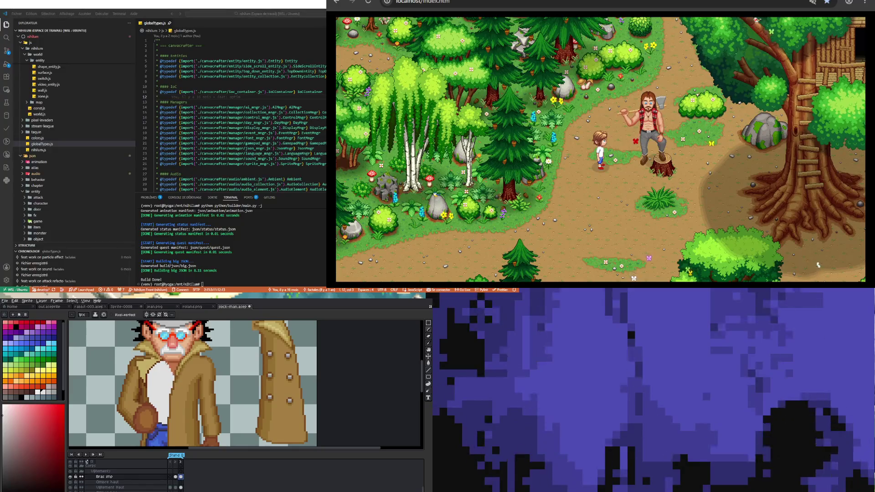
pyautogui.click(51, 392)
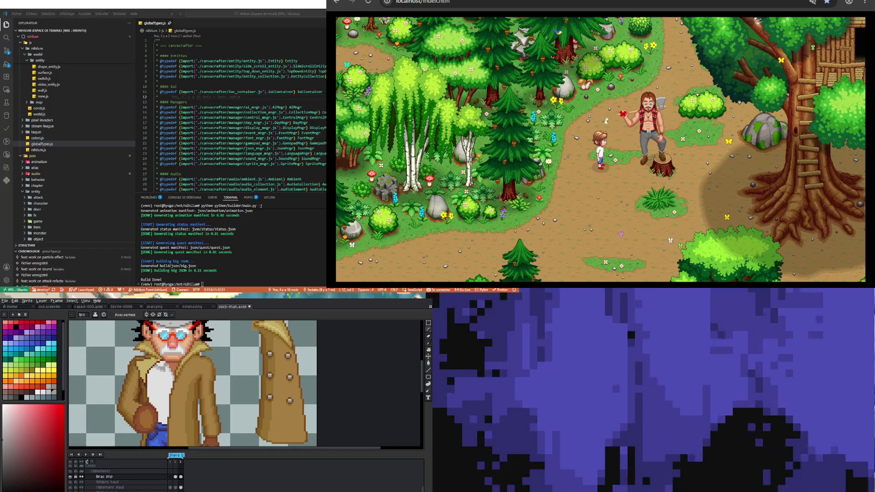
# Sample the brown coat colour and paint a few collar pixels over the shirt's edge.
pyautogui.press('i')
pyautogui.keyDown('alt'); pyautogui.click(163, 362); pyautogui.keyUp('alt')
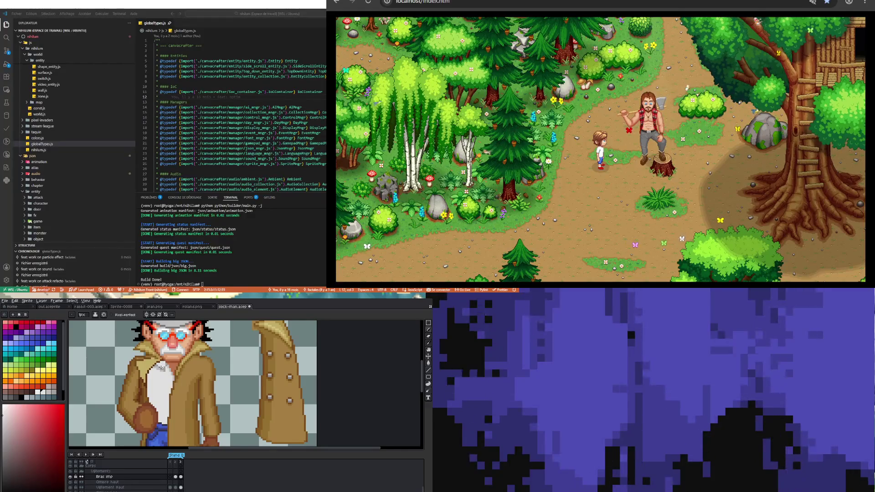
pyautogui.press('alt')
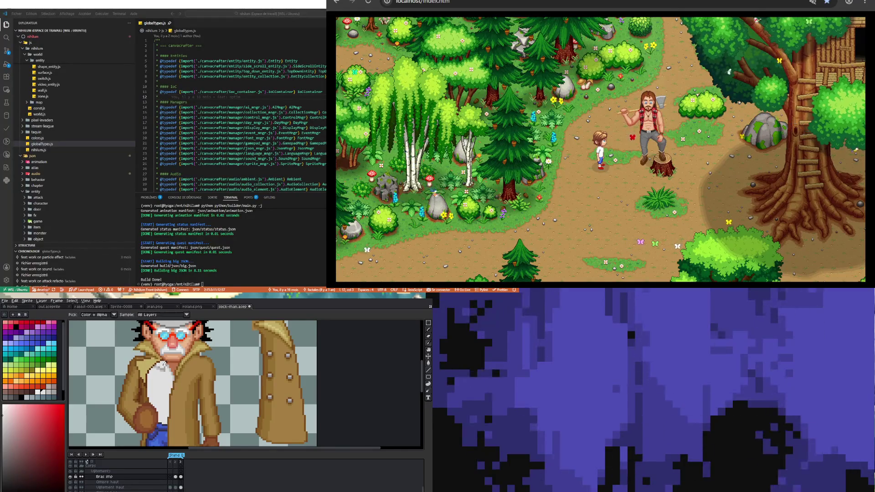
pyautogui.keyDown('alt'); pyautogui.click(158, 365); pyautogui.keyUp('alt')
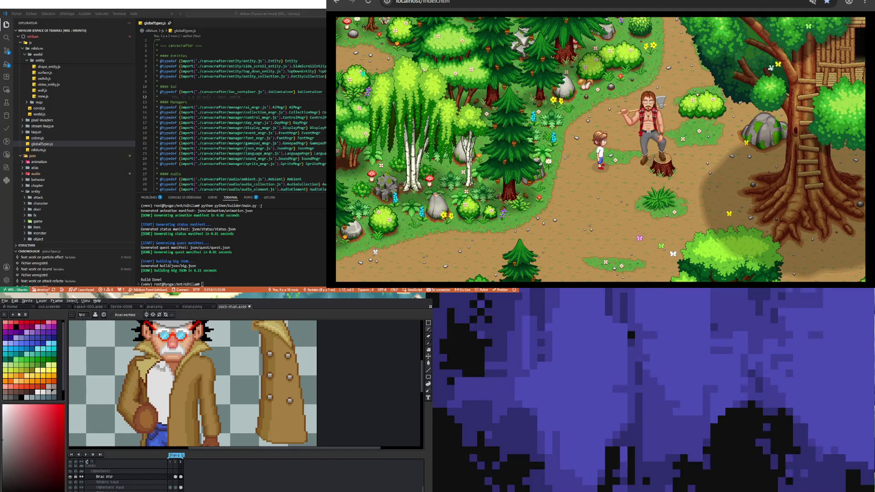
pyautogui.moveTo(162, 370); pyautogui.dragTo(159, 368)
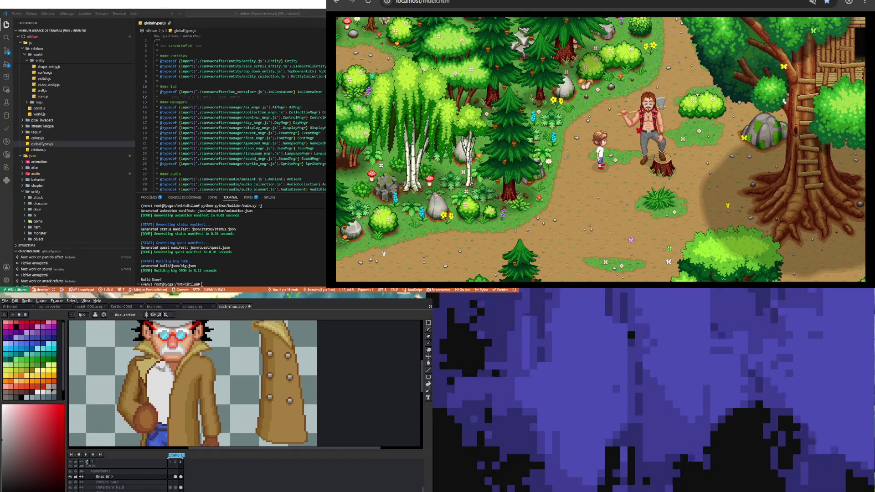
# Resample colours from the sprite near the collar and choose a new colour from the palette.
pyautogui.press('alt')
pyautogui.keyDown('alt'); pyautogui.click(160, 363); pyautogui.keyUp('alt')
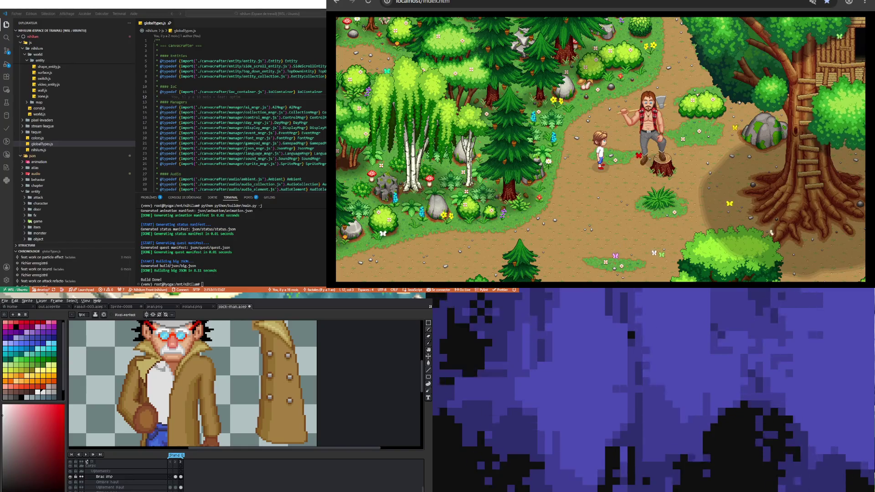
pyautogui.keyDown('alt'); pyautogui.click(159, 367); pyautogui.keyUp('alt')
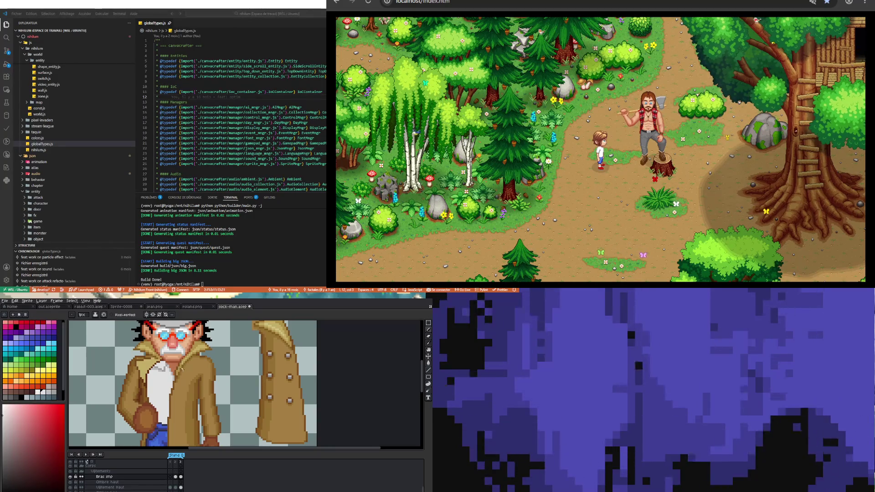
pyautogui.click(49, 392)
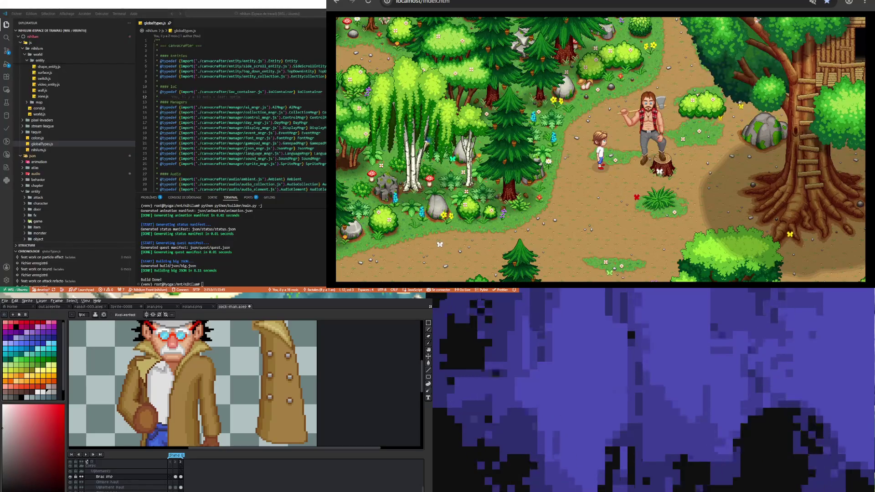
pyautogui.scroll(1, 162, 361)
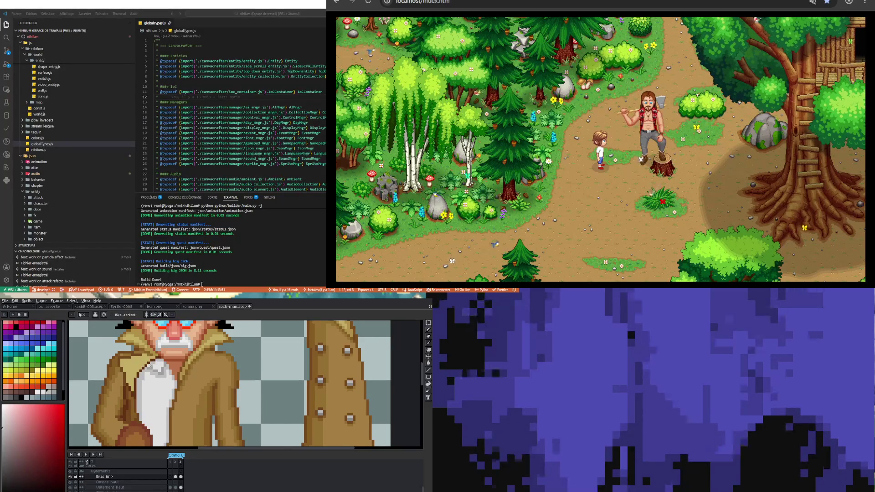
pyautogui.scroll(-5, 148, 364)
pyautogui.scroll(5, 140, 386)
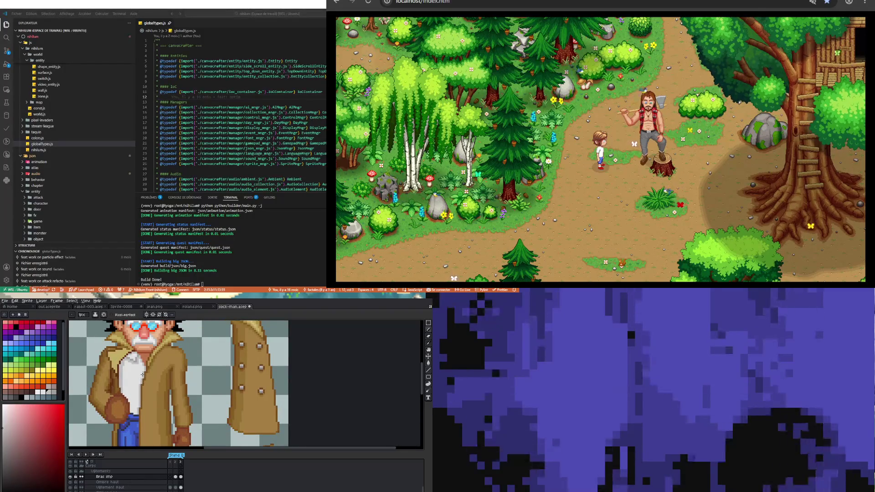
pyautogui.scroll(-2, 142, 374)
pyautogui.scroll(2, 141, 379)
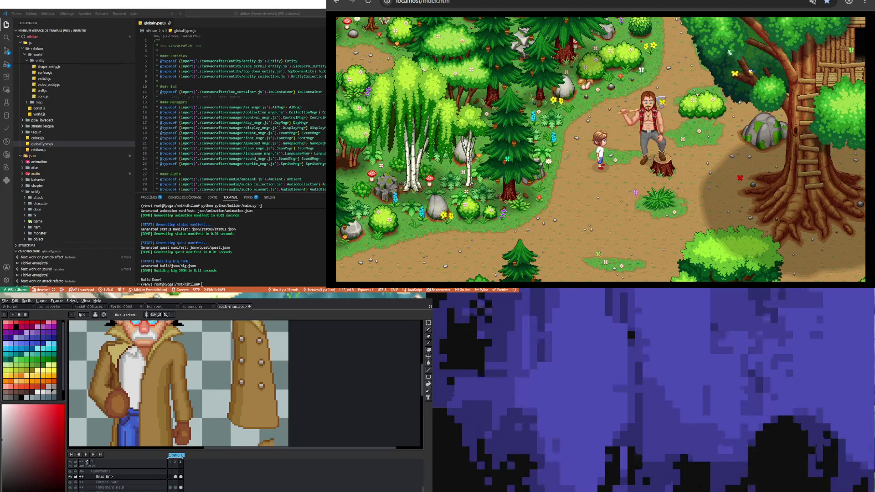
pyautogui.scroll(-4, 145, 389)
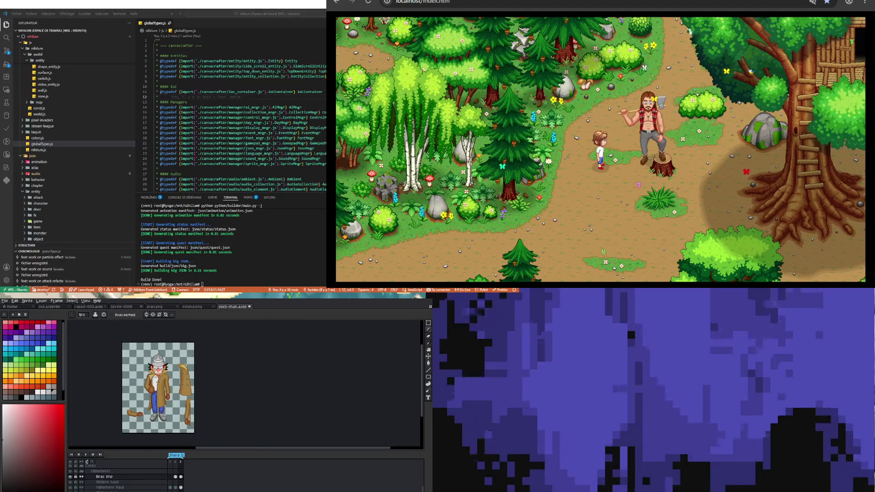
# Sample the shirt and coat colours from the sprite for touching up the shirt edge.
pyautogui.scroll(4, 157, 382)
pyautogui.press('i')
pyautogui.press('b')
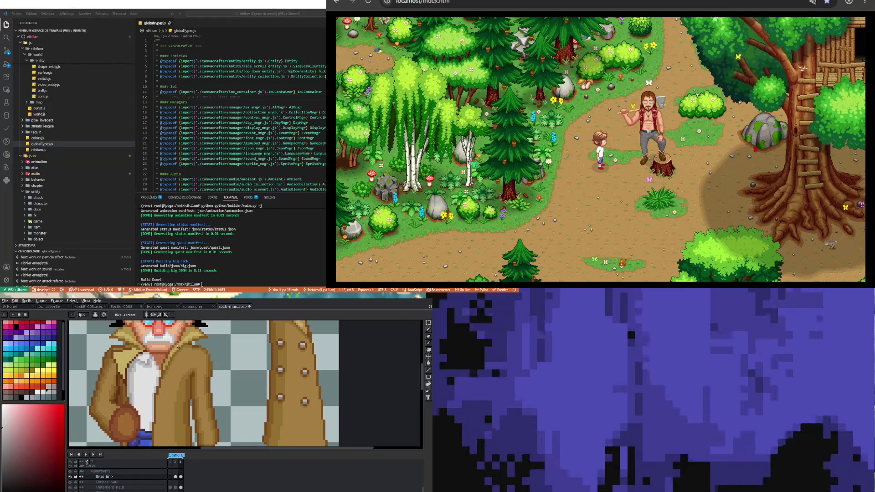
pyautogui.scroll(-3, 157, 364)
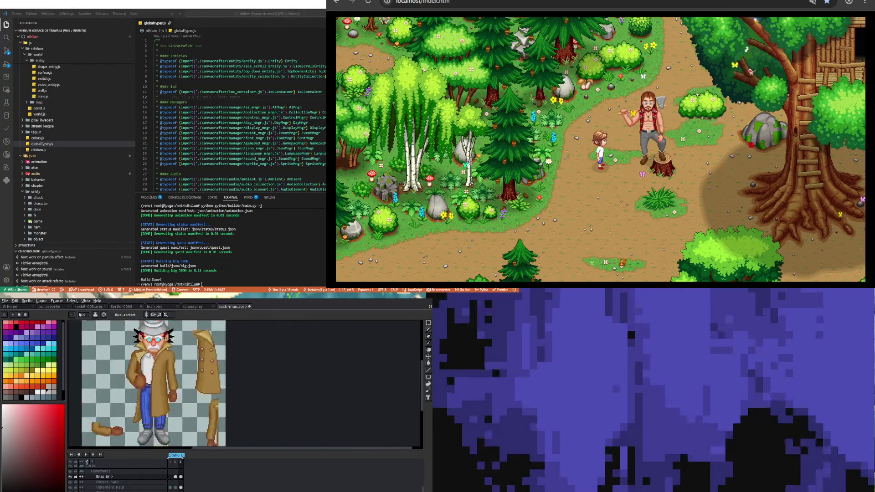
pyautogui.scroll(-1, 153, 372)
pyautogui.scroll(3, 126, 371)
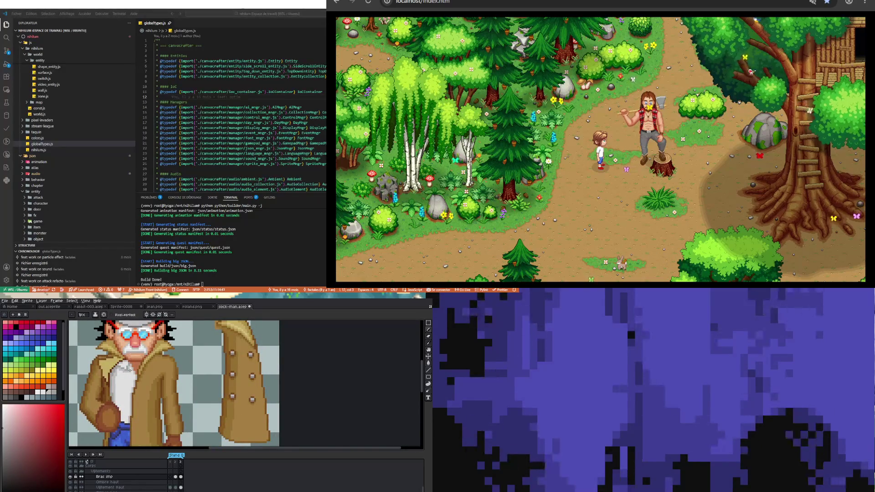
pyautogui.scroll(1, 136, 381)
pyautogui.press('i')
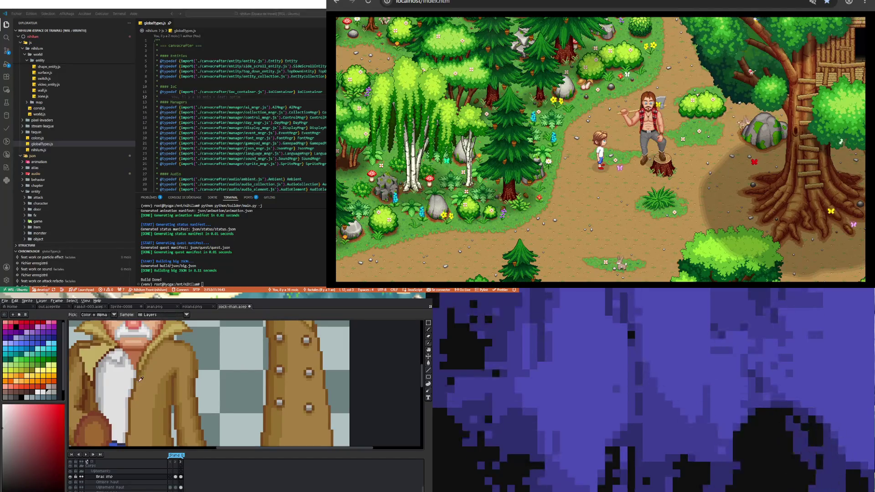
pyautogui.press('b')
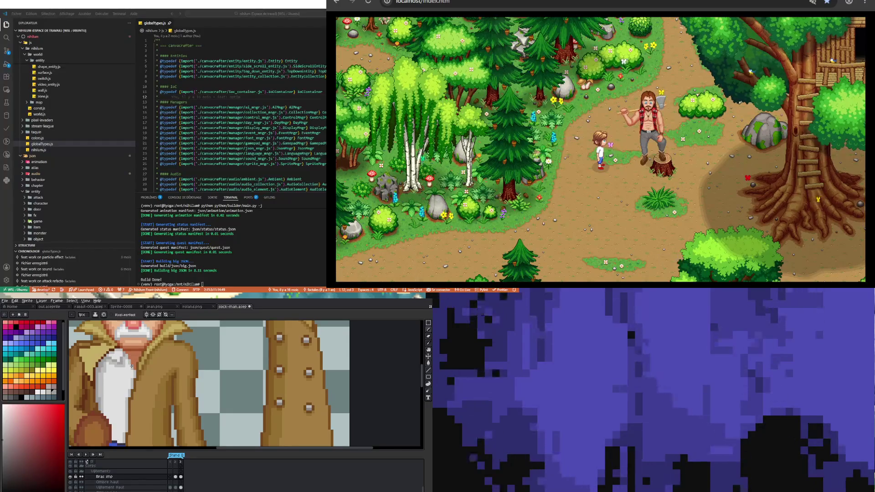
# Add grey shading pixels along the white shirt's edge beside the coat collar.
pyautogui.scroll(1, 132, 386)
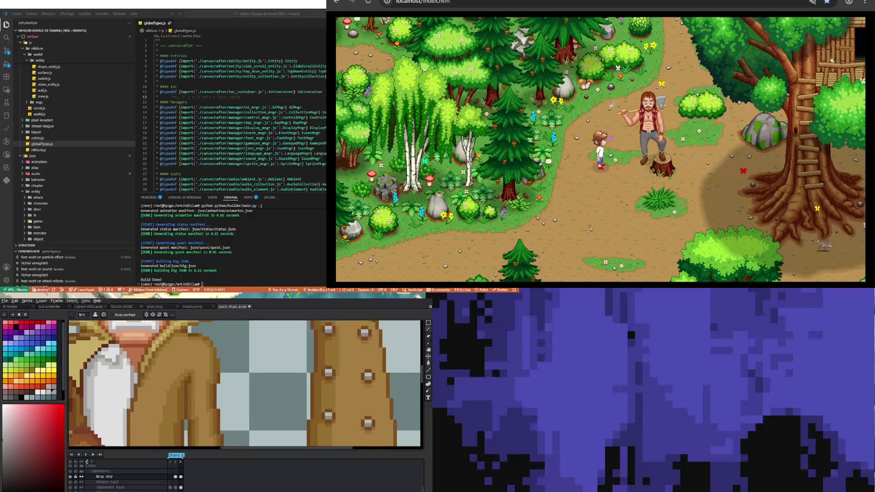
pyautogui.scroll(-3, 135, 378)
pyautogui.scroll(3, 141, 371)
pyautogui.press('i')
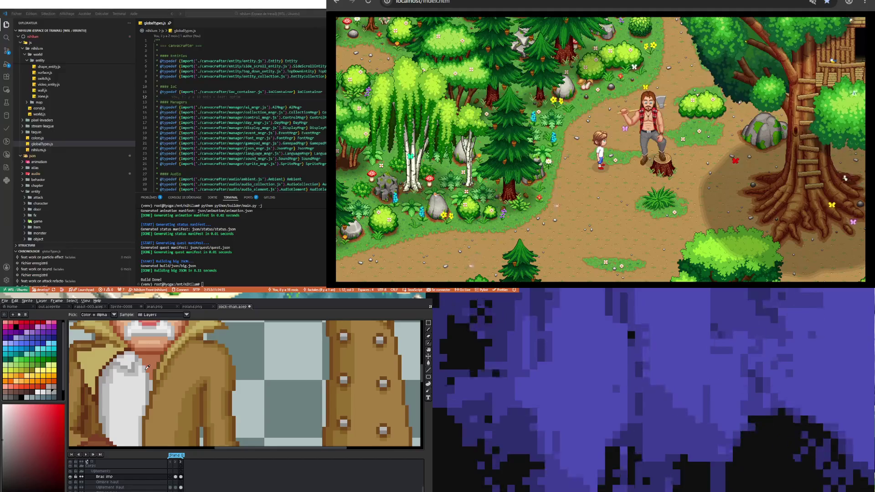
pyautogui.press('b')
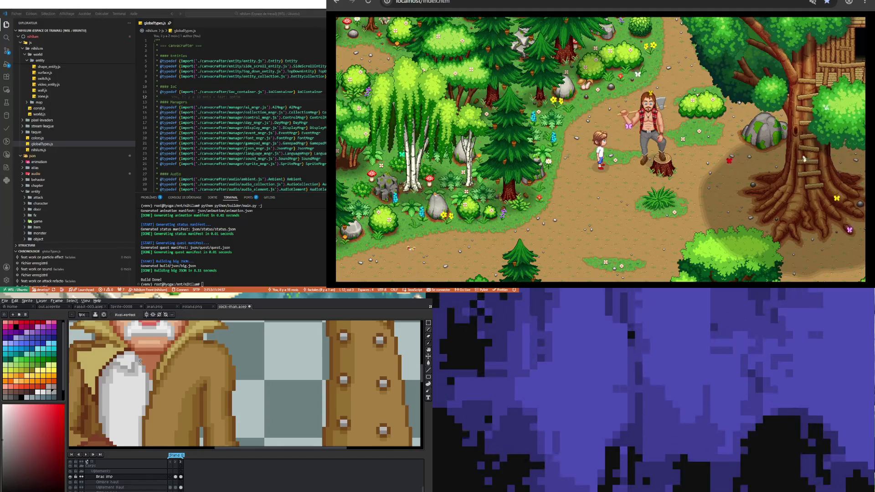
pyautogui.scroll(-2, 139, 361)
pyautogui.scroll(1, 149, 387)
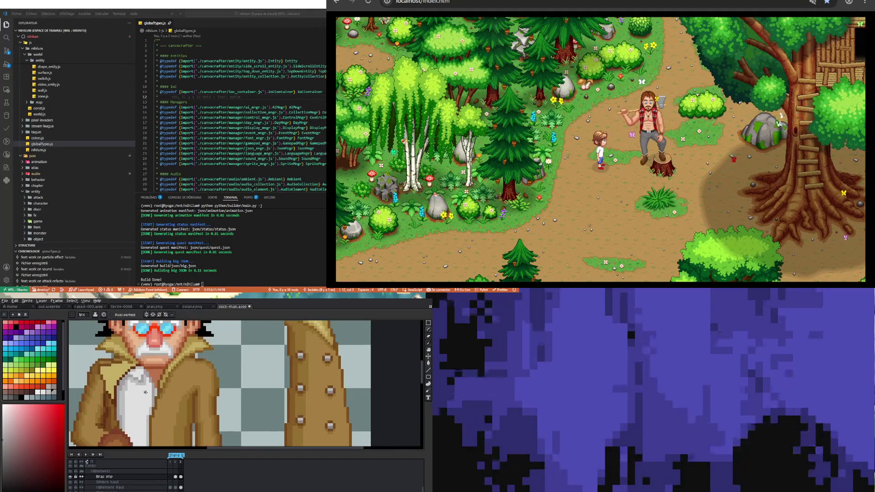
pyautogui.scroll(-3, 145, 392)
pyautogui.scroll(4, 168, 389)
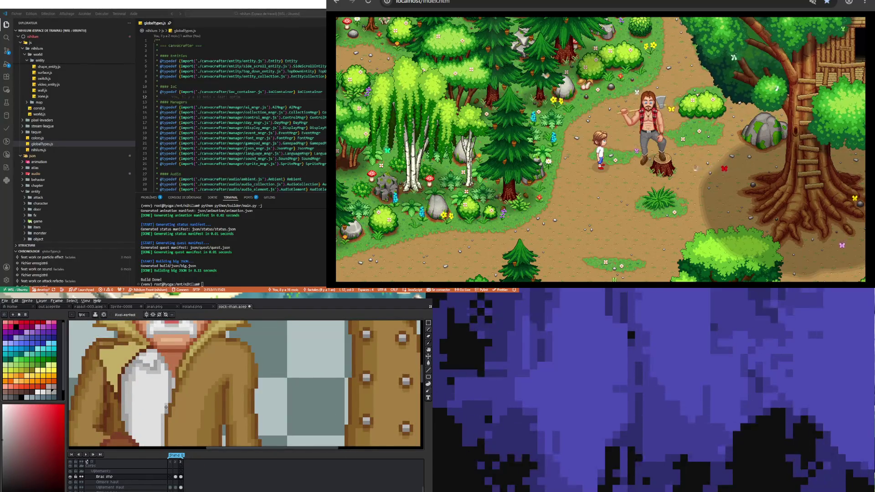
pyautogui.scroll(-3, 166, 407)
pyautogui.scroll(4, 160, 433)
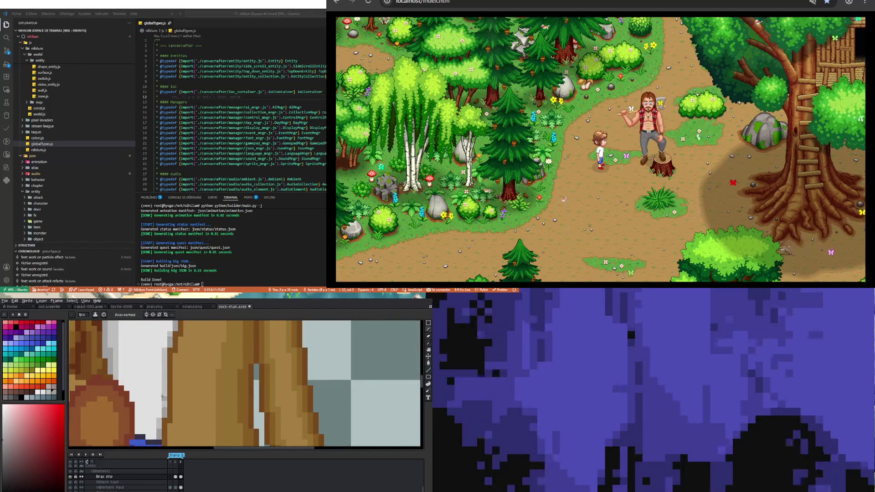
pyautogui.scroll(-2, 159, 428)
pyautogui.scroll(-1, 160, 425)
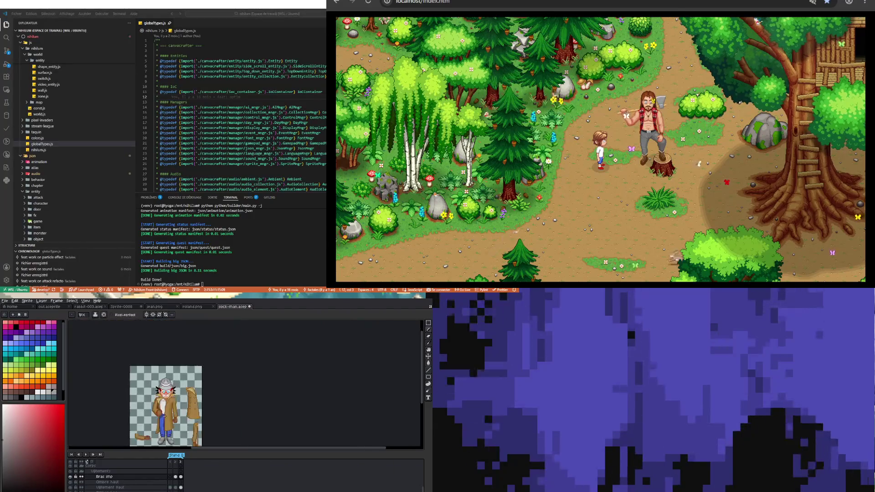
pyautogui.scroll(-2, 164, 416)
pyautogui.scroll(1, 164, 413)
pyautogui.scroll(-3, 164, 413)
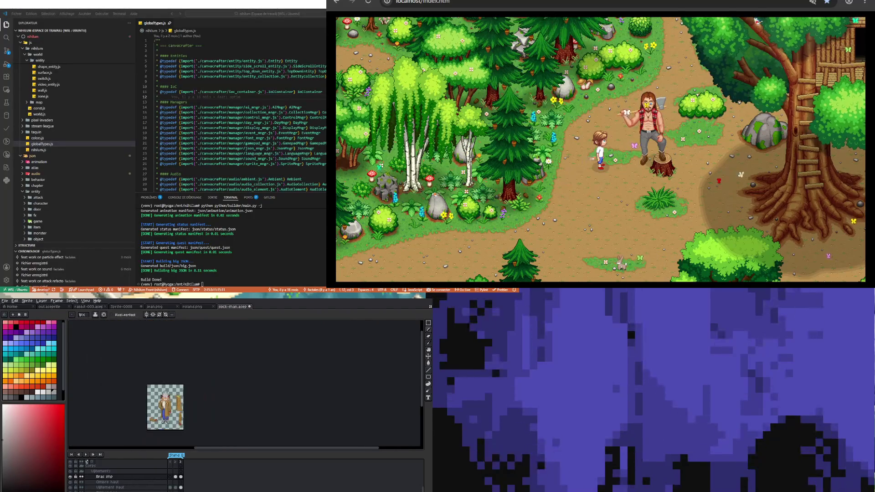
# Return to frame 1 showing the assembled coat.
pyautogui.scroll(2, 164, 411)
pyautogui.scroll(-1, 162, 393)
pyautogui.scroll(1, 161, 393)
pyautogui.scroll(1, 162, 393)
pyautogui.scroll(-1, 159, 402)
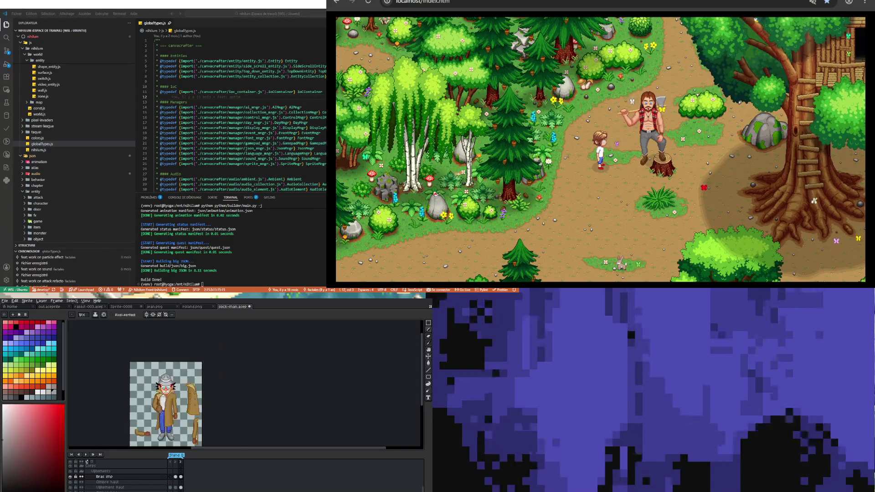
pyautogui.scroll(2, 161, 410)
pyautogui.scroll(-2, 161, 421)
pyautogui.scroll(1, 162, 419)
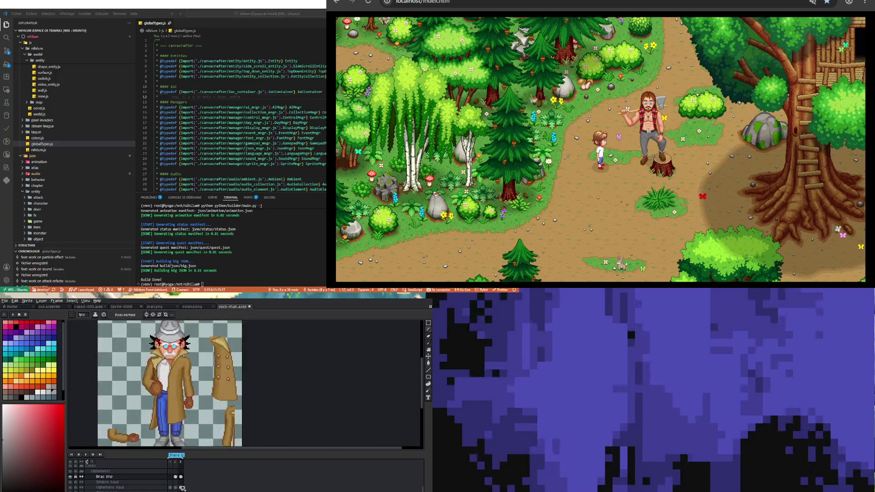
pyautogui.click(176, 477)
pyautogui.click(171, 477)
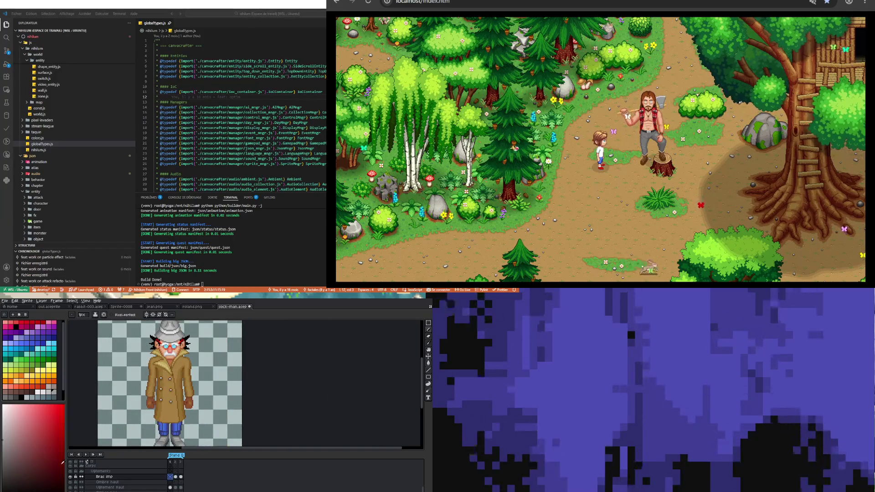
# Play and stop the animation, then open frame 3 of the Bras imp layer zoomed in.
pyautogui.click(86, 455)
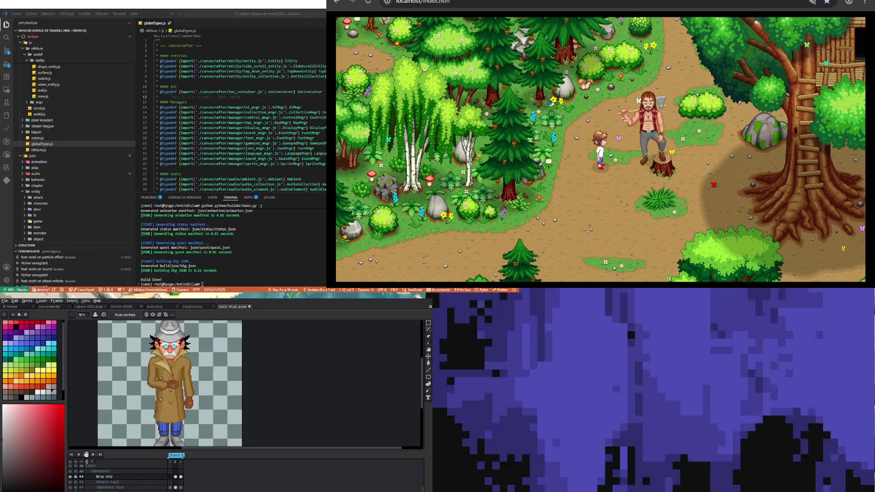
pyautogui.click(86, 454)
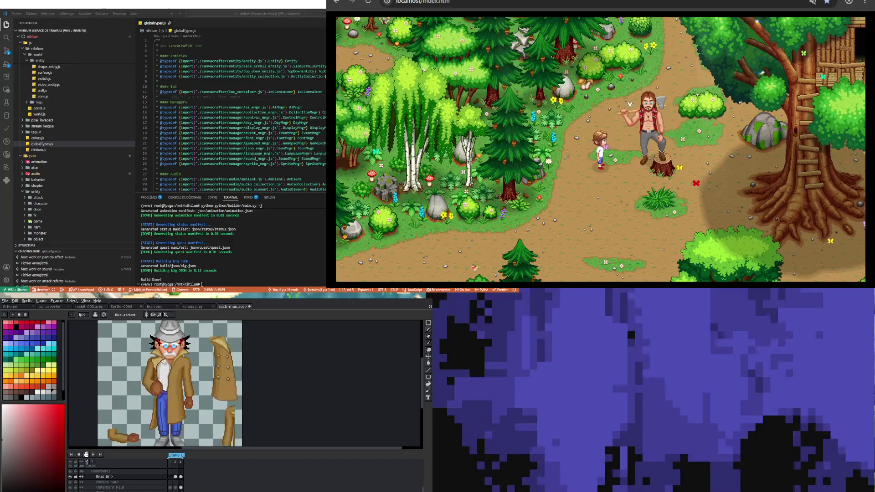
pyautogui.click(181, 477)
pyautogui.scroll(4, 164, 349)
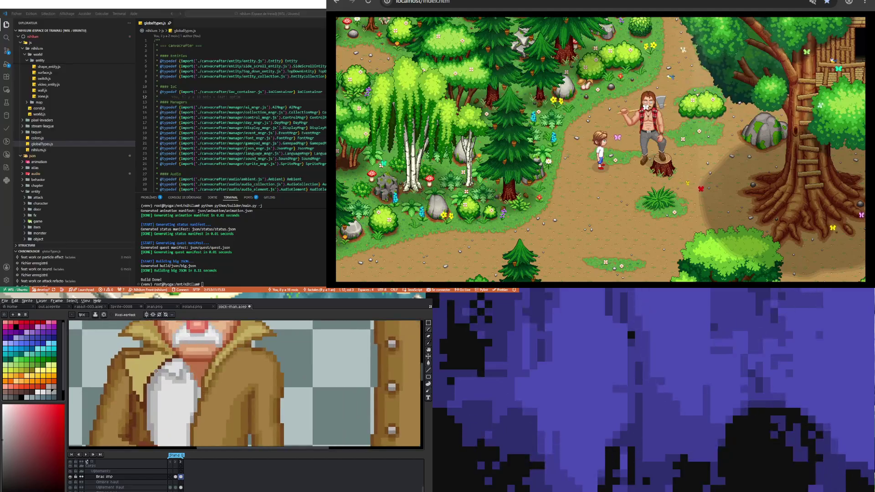
# Sample the light tan coat colour and repaint the dark collar pixels with it.
pyautogui.press('i')
pyautogui.scroll(1, 150, 365)
pyautogui.click(133, 353)
pyautogui.press('b')
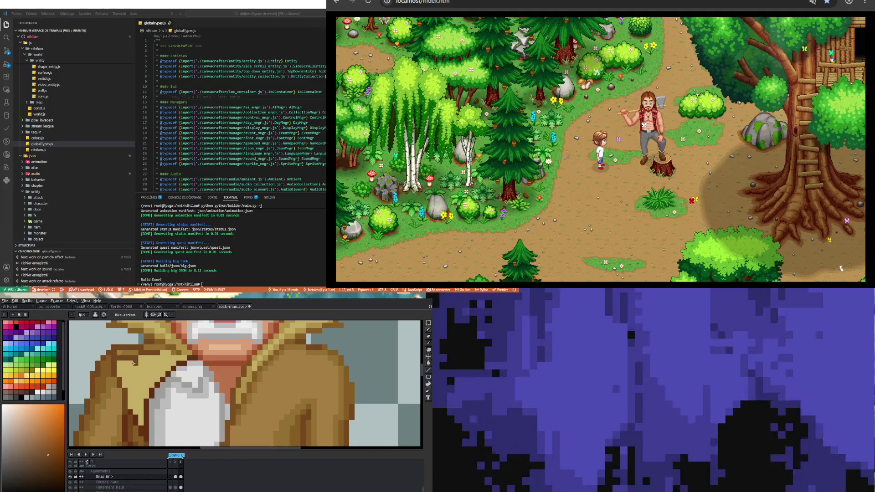
pyautogui.keyDown('alt'); pyautogui.click(118, 355); pyautogui.keyUp('alt')
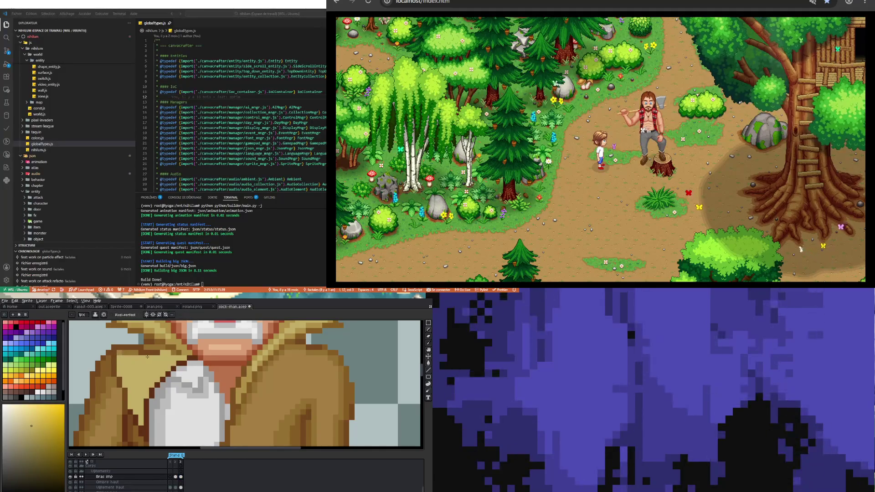
pyautogui.moveTo(123, 352); pyautogui.dragTo(134, 352)
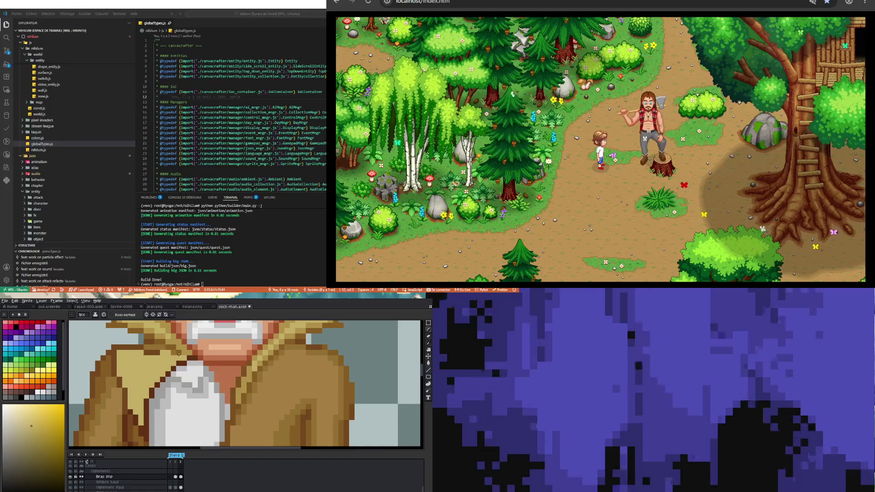
# Resample a darker brown from the coat and return to the 1px Pencil.
pyautogui.keyDown('alt'); pyautogui.click(163, 353); pyautogui.keyUp('alt')
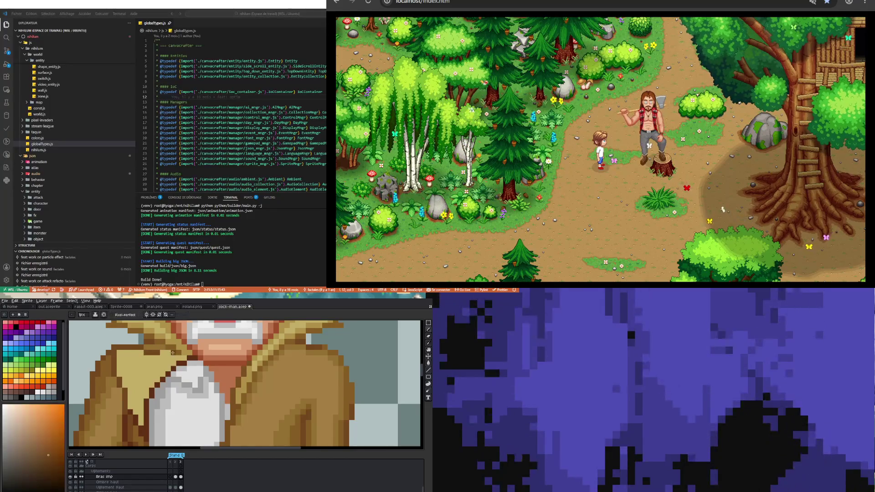
pyautogui.scroll(-3, 180, 353)
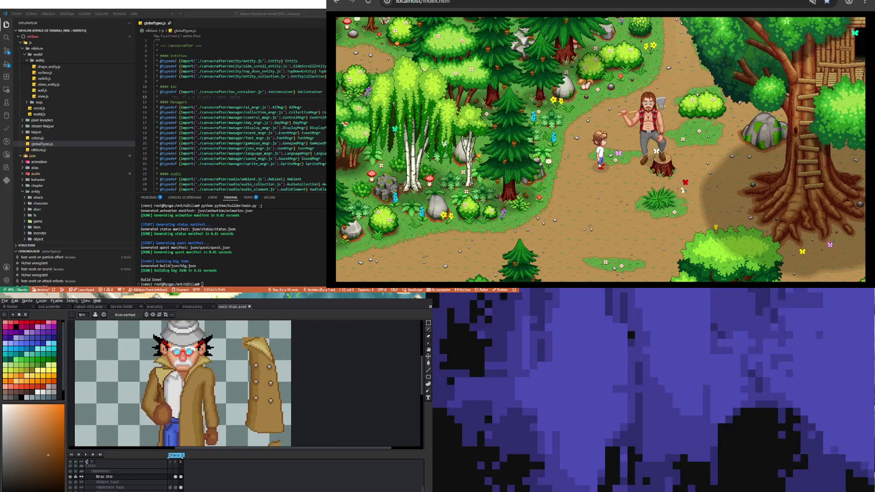
pyautogui.scroll(2, 171, 390)
pyautogui.scroll(-1, 170, 390)
pyautogui.scroll(1, 170, 390)
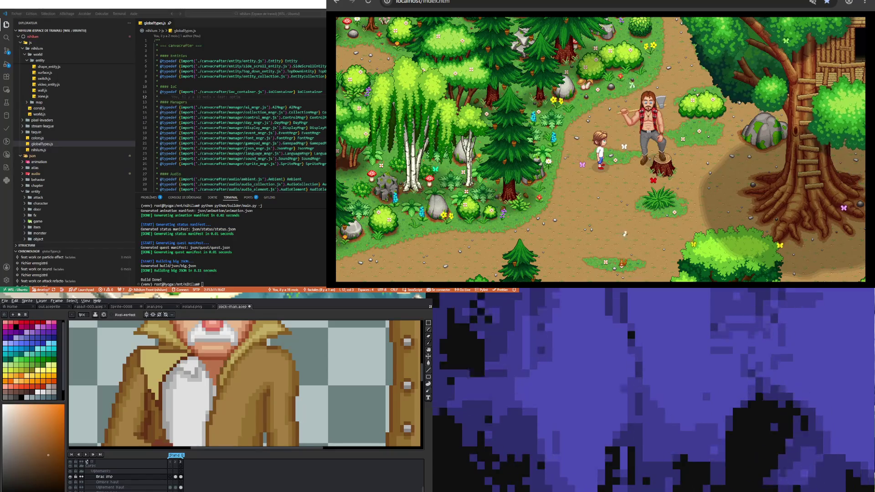
pyautogui.scroll(-3, 201, 383)
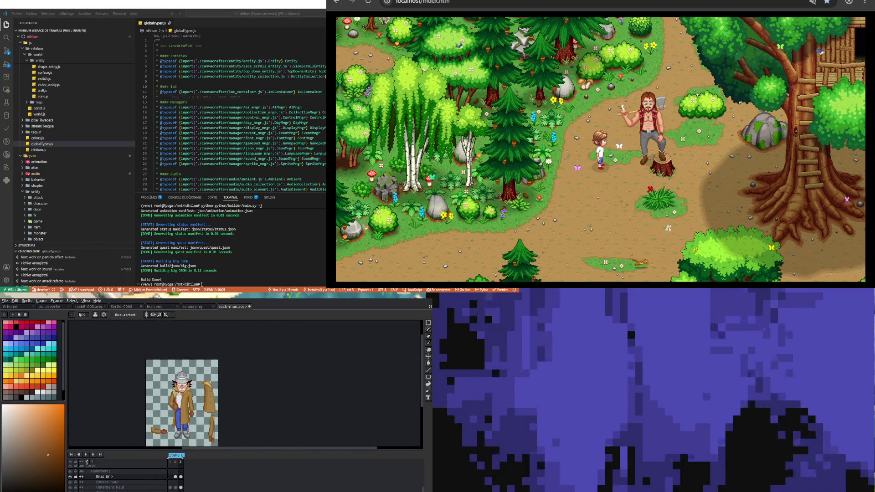
pyautogui.scroll(2, 200, 382)
pyautogui.scroll(2, 167, 369)
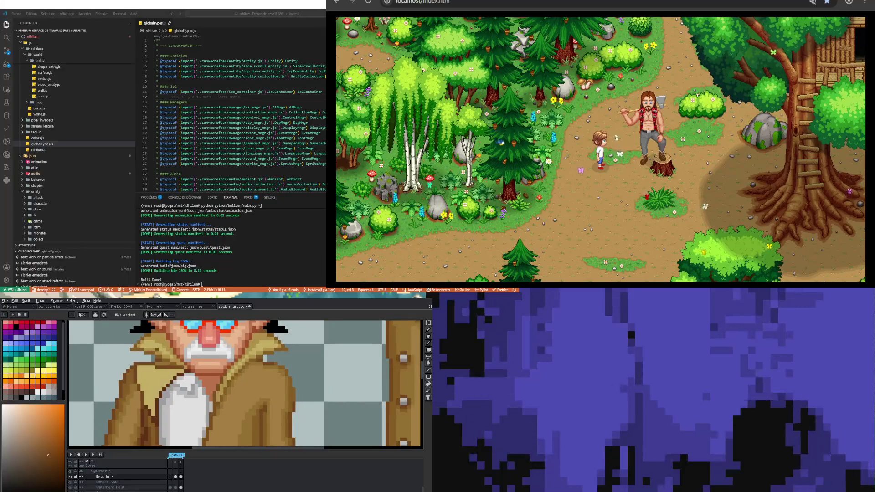
pyautogui.press('i')
pyautogui.click(216, 410)
pyautogui.press('b')
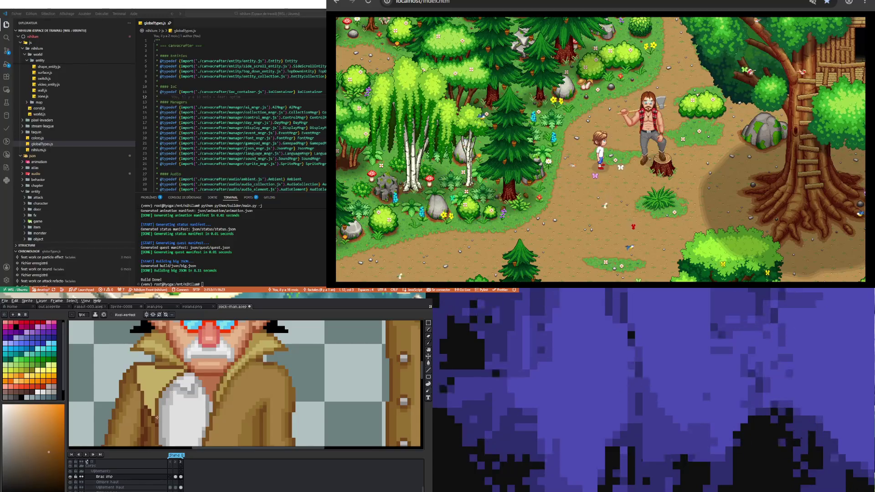
# Sample a brown from the coat as the Pencil colour.
pyautogui.scroll(-2, 157, 418)
pyautogui.scroll(3, 154, 402)
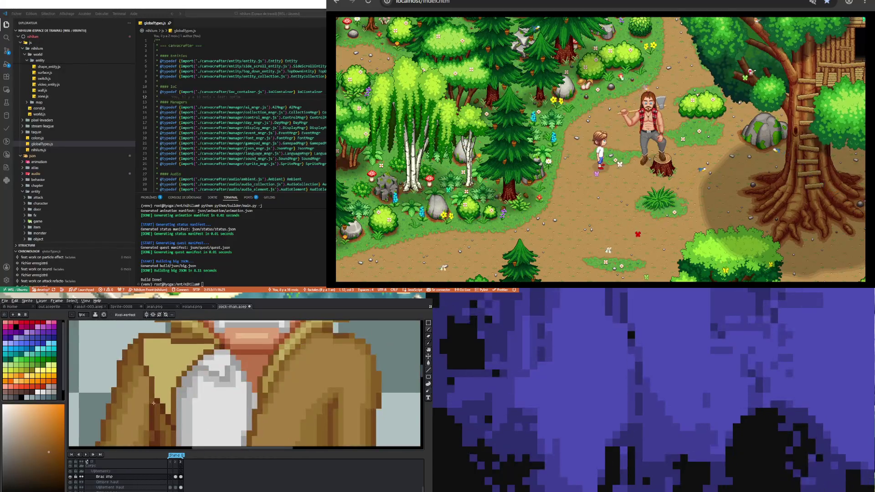
pyautogui.scroll(-3, 158, 418)
pyautogui.scroll(3, 159, 421)
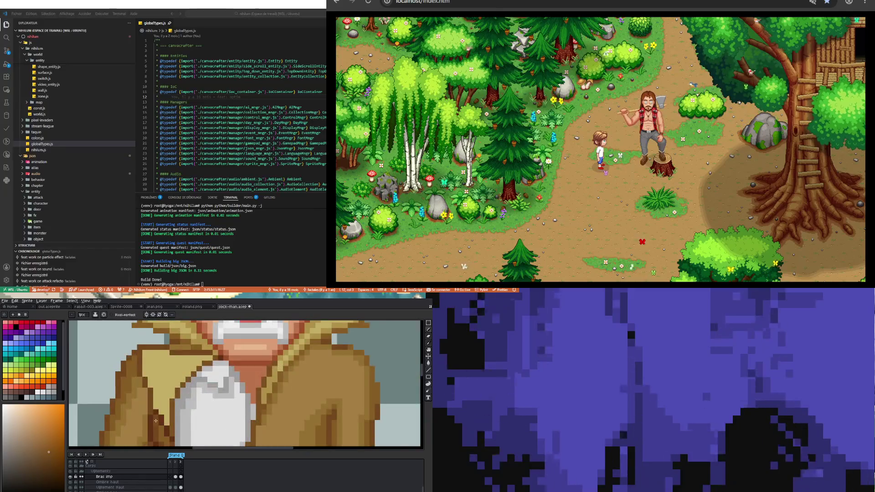
pyautogui.scroll(1, 157, 421)
pyautogui.press('i')
pyautogui.click(151, 421)
pyautogui.press('b')
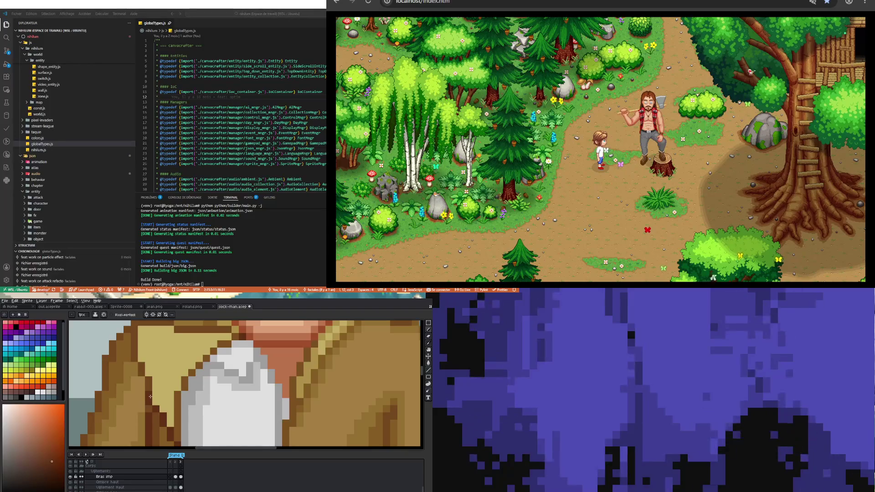
pyautogui.scroll(-3, 150, 413)
pyautogui.scroll(1, 152, 401)
pyautogui.scroll(2, 152, 389)
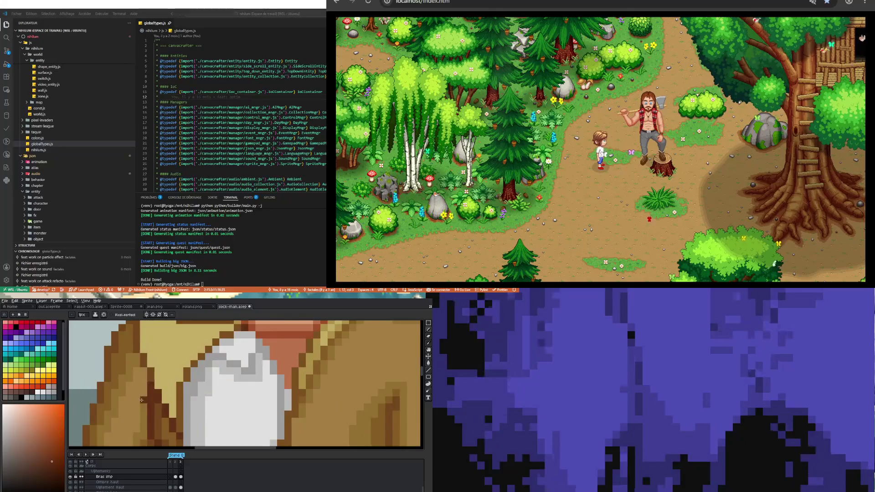
pyautogui.scroll(-2, 152, 389)
pyautogui.scroll(1, 142, 397)
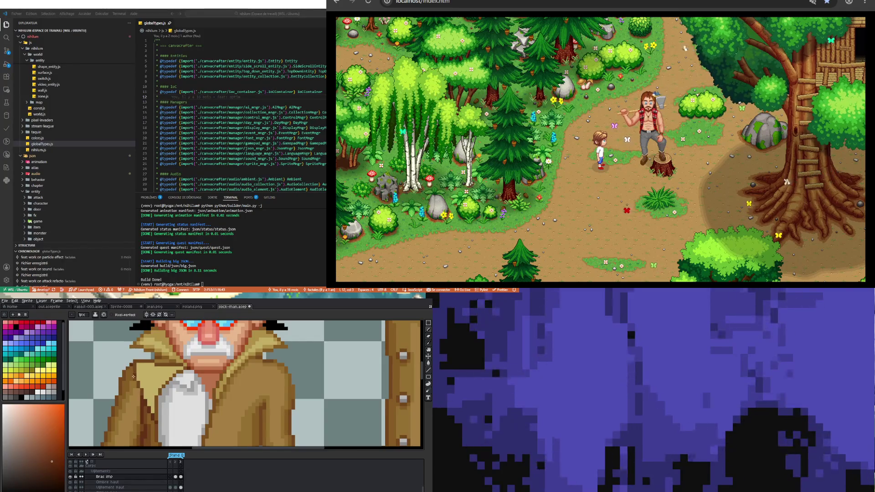
# Sample a tan coat colour and paint a lighter tan line along the collar edge.
pyautogui.press('i')
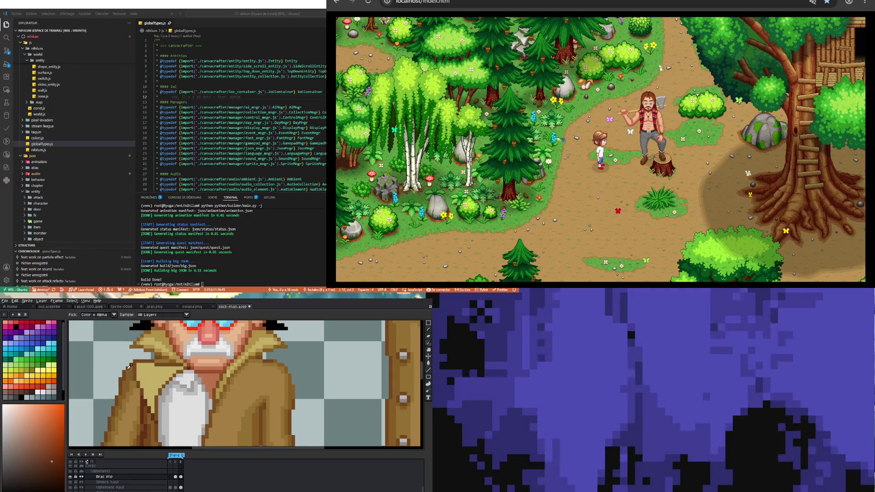
pyautogui.keyDown('alt'); pyautogui.click(130, 366); pyautogui.keyUp('alt')
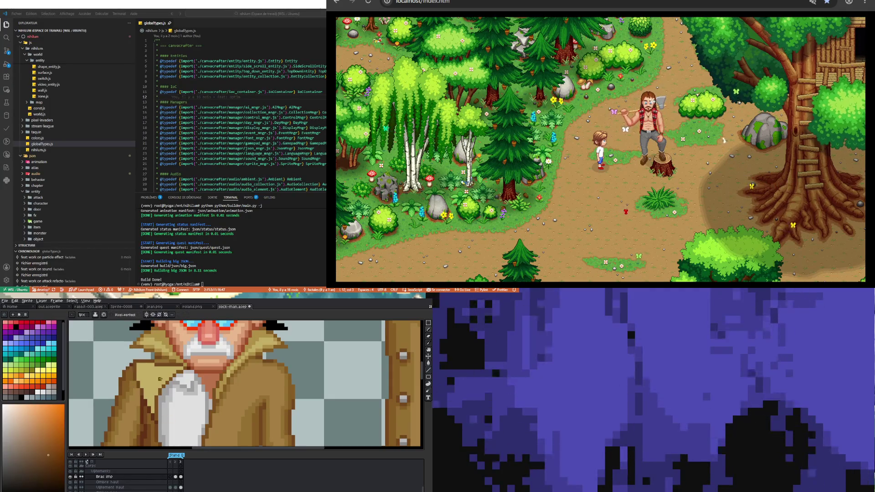
pyautogui.scroll(-2, 162, 395)
pyautogui.scroll(2, 165, 376)
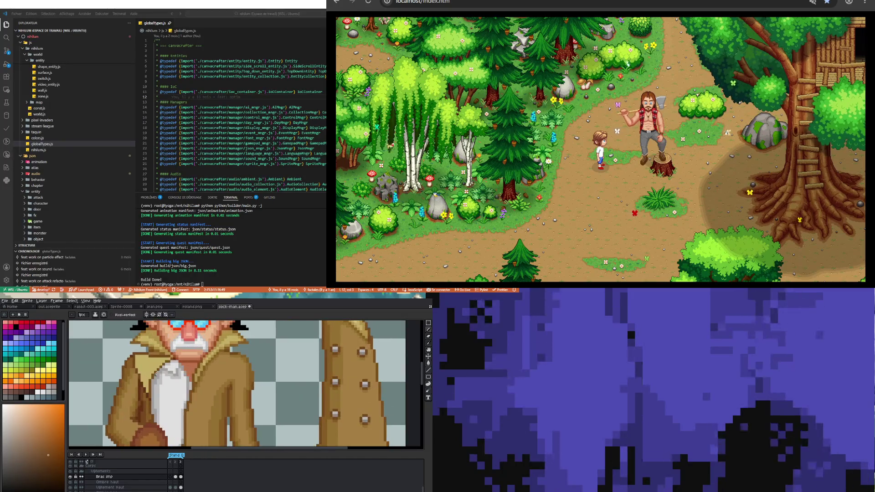
pyautogui.press('i')
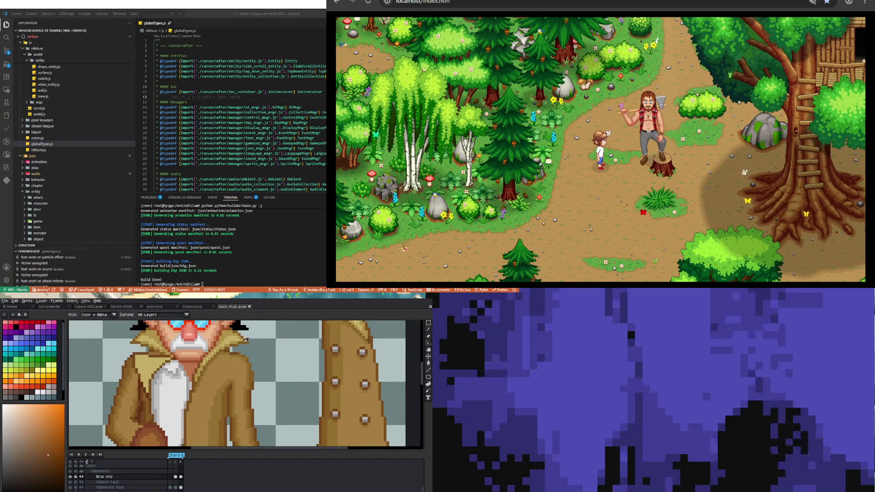
pyautogui.keyDown('alt'); pyautogui.click(115, 358); pyautogui.keyUp('alt')
pyautogui.scroll(3, 116, 357)
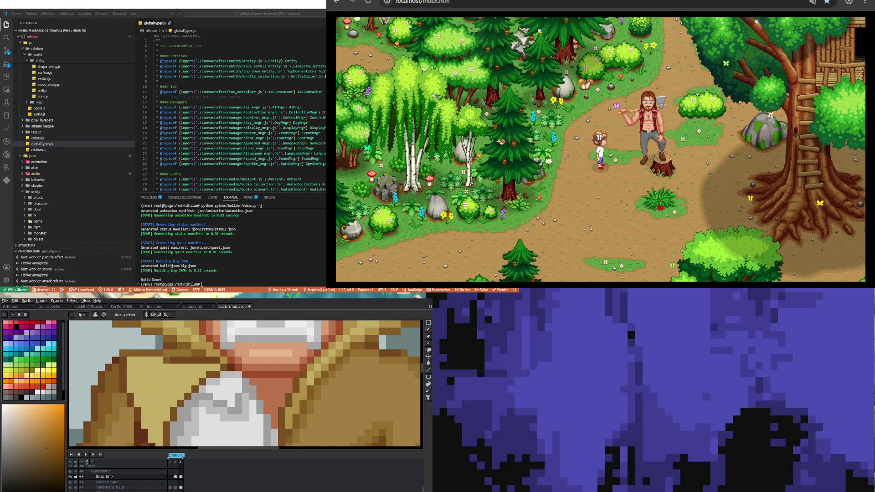
pyautogui.moveTo(168, 359); pyautogui.dragTo(220, 359)
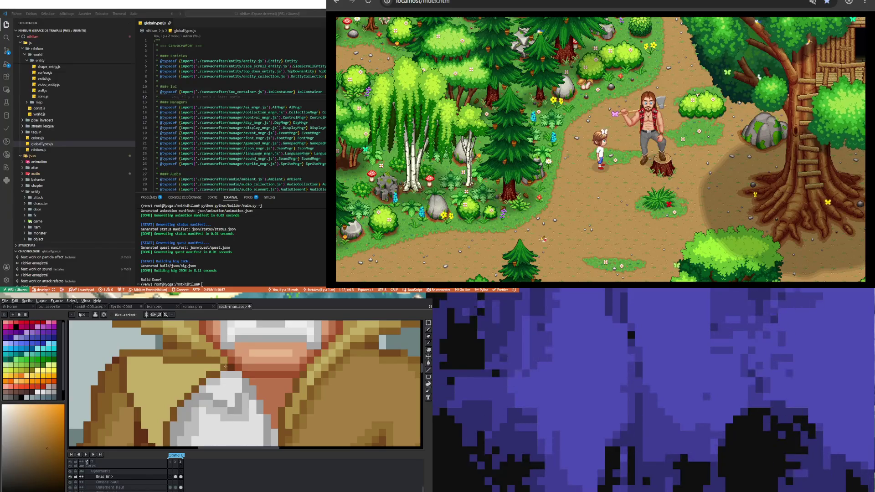
# Sample a yellowish tan from the coat and zoom to a close-up of coat, shirt and hand.
pyautogui.scroll(-2, 205, 365)
pyautogui.scroll(1, 164, 369)
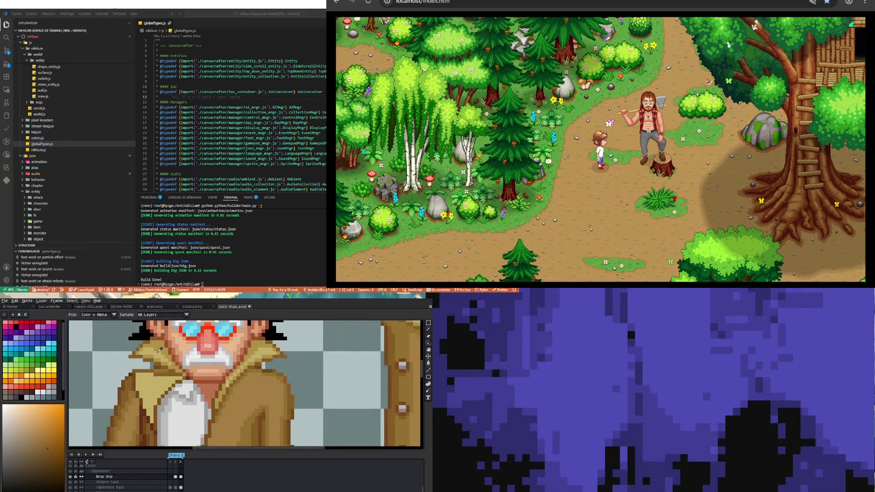
pyautogui.keyDown('alt'); pyautogui.click(143, 408); pyautogui.keyUp('alt')
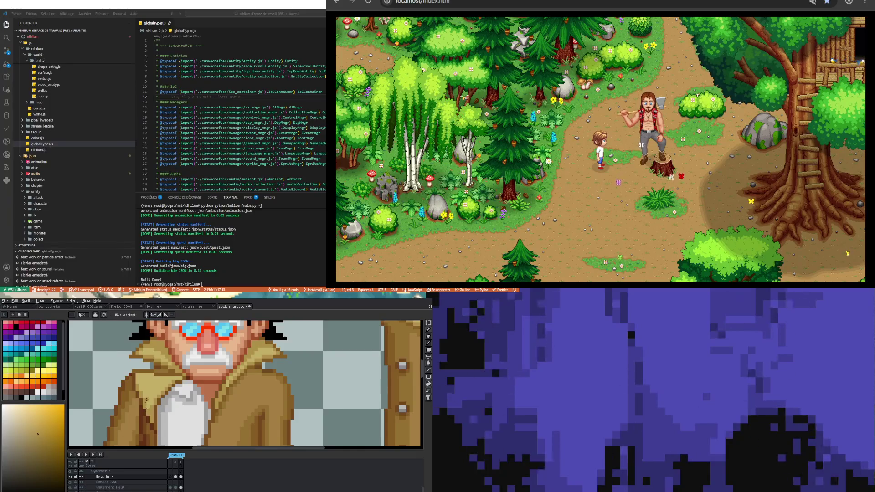
pyautogui.scroll(-2, 148, 410)
pyautogui.scroll(2, 147, 397)
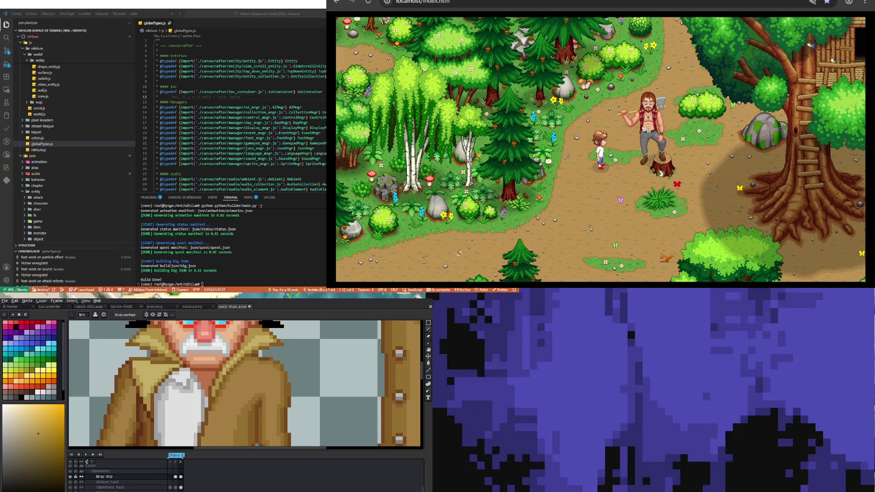
pyautogui.scroll(-3, 140, 412)
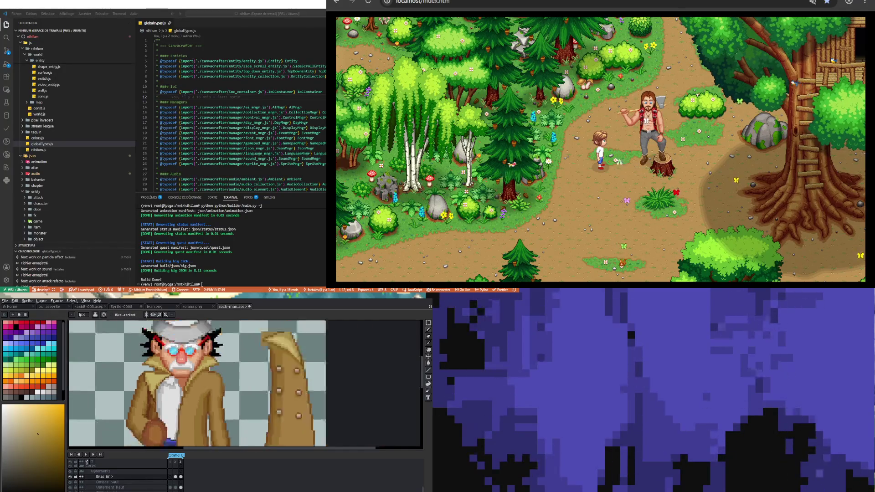
pyautogui.scroll(3, 150, 385)
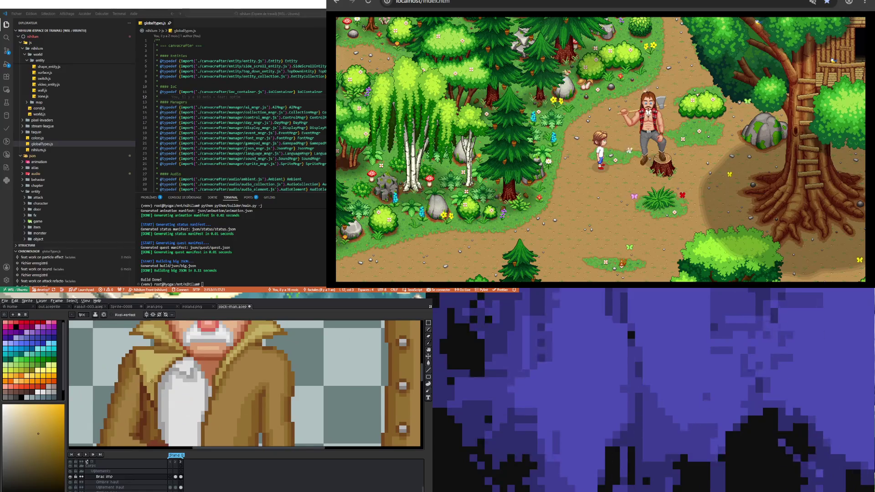
pyautogui.scroll(-2, 152, 395)
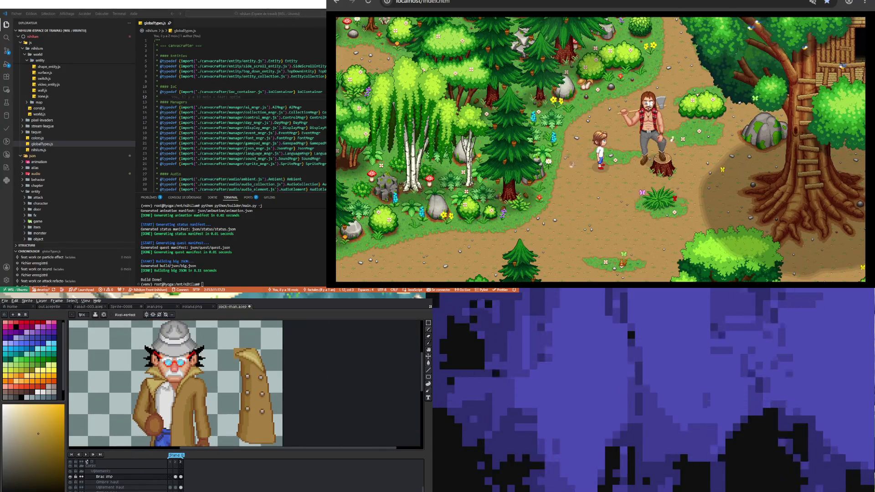
pyautogui.scroll(3, 133, 361)
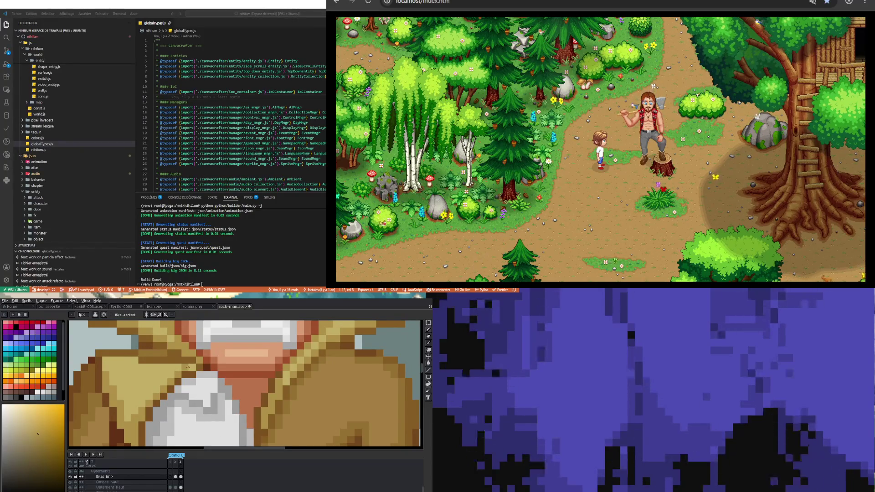
pyautogui.scroll(-2, 188, 367)
pyautogui.scroll(-1, 171, 378)
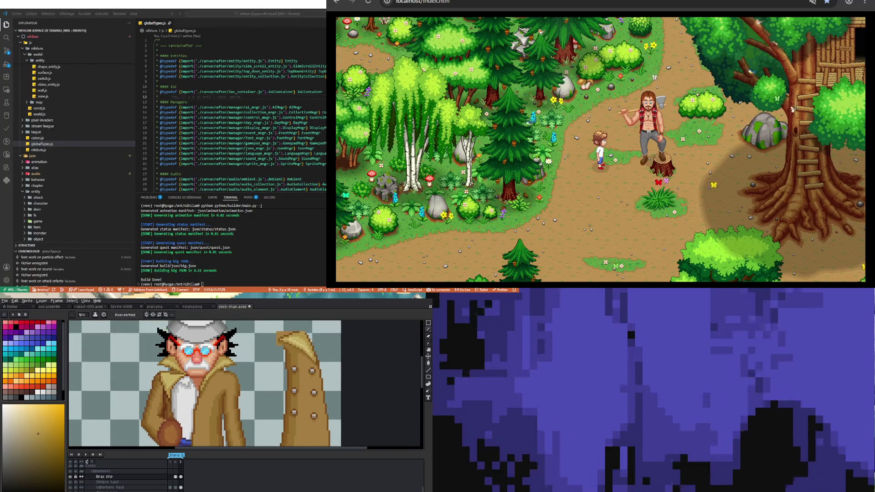
pyautogui.scroll(-1, 186, 385)
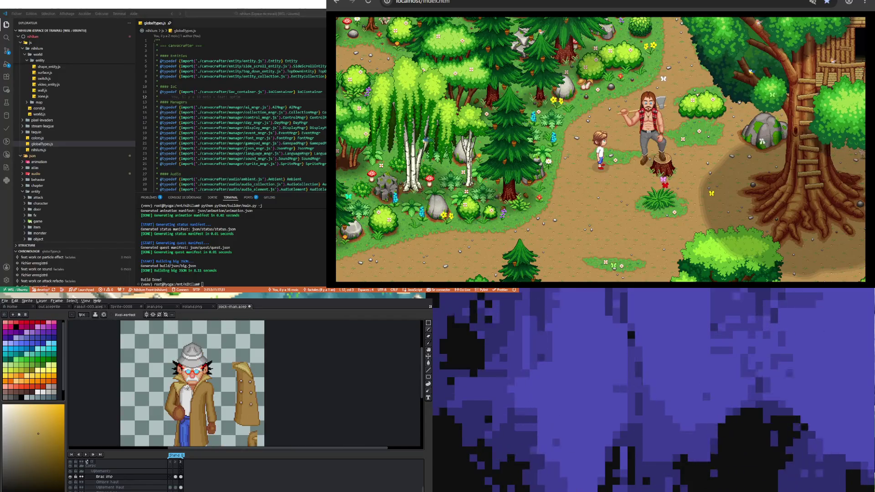
pyautogui.scroll(-1, 191, 395)
pyautogui.scroll(1, 191, 394)
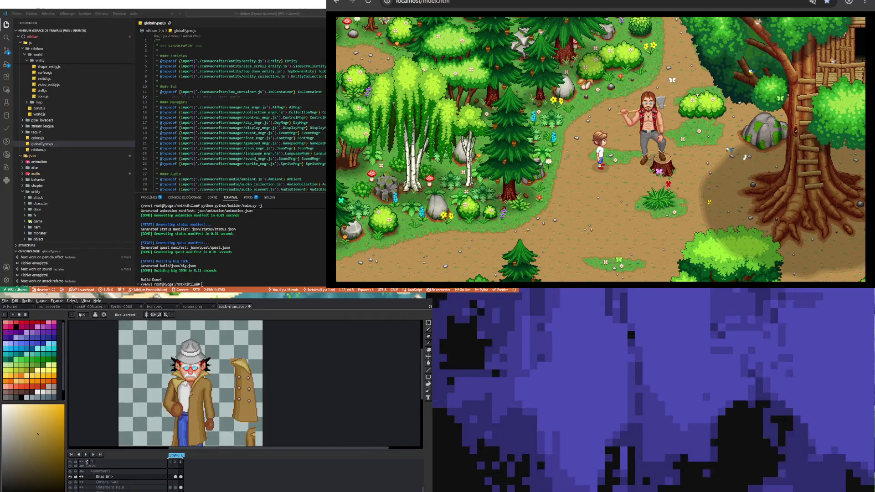
pyautogui.scroll(1, 189, 394)
pyautogui.scroll(-1, 189, 394)
pyautogui.scroll(2, 176, 415)
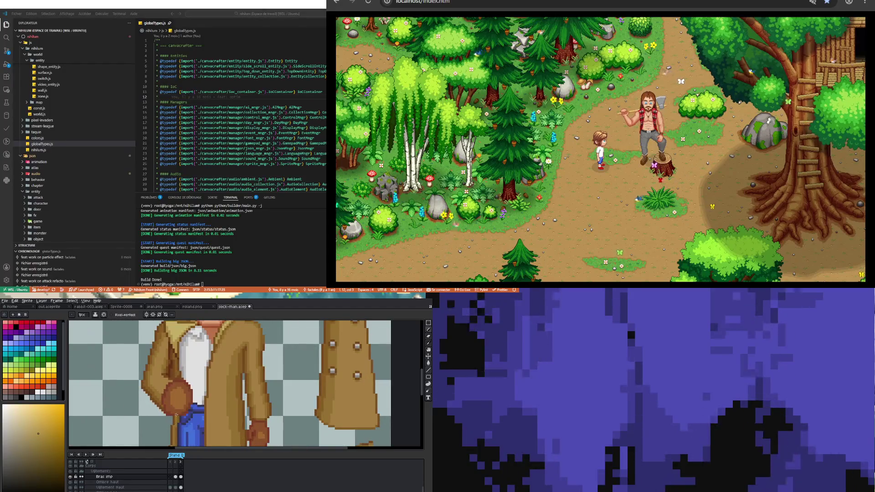
# Sample coat browns, ending with a darker red-brown for the 1px Pencil.
pyautogui.scroll(-1, 173, 395)
pyautogui.scroll(2, 166, 392)
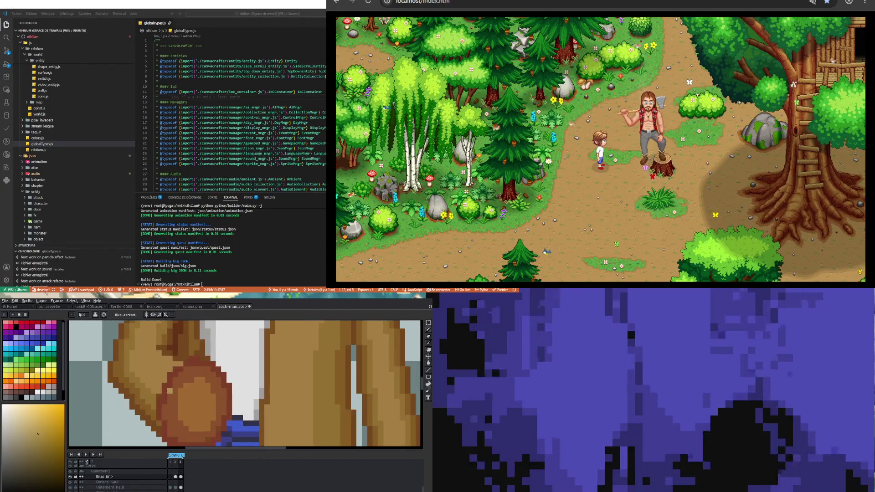
pyautogui.keyDown('alt'); pyautogui.click(159, 391); pyautogui.keyUp('alt')
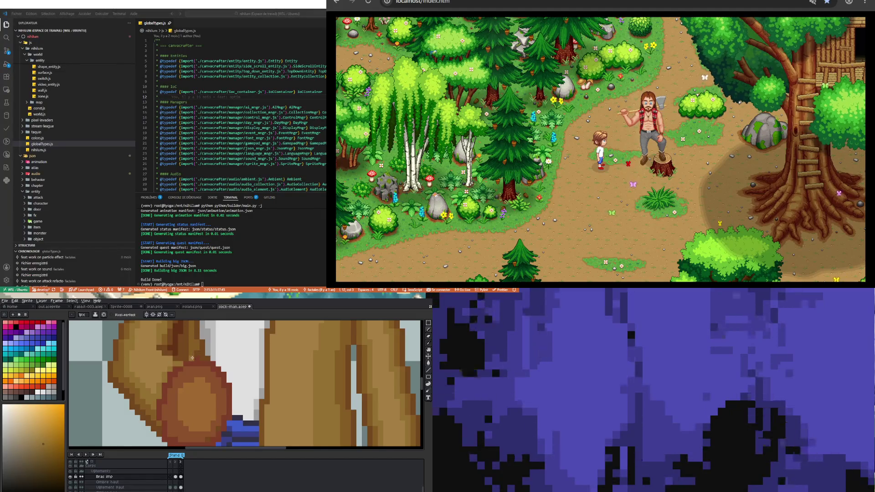
pyautogui.keyDown('alt'); pyautogui.click(194, 353); pyautogui.keyUp('alt')
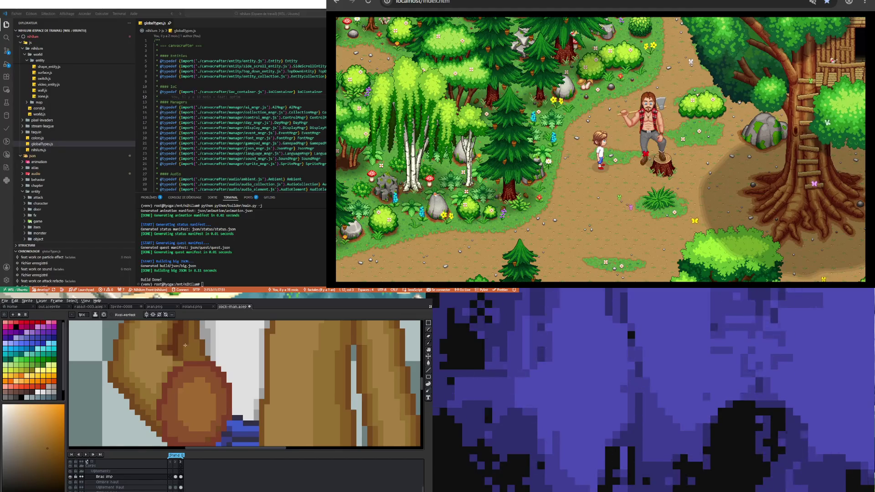
pyautogui.scroll(-3, 186, 339)
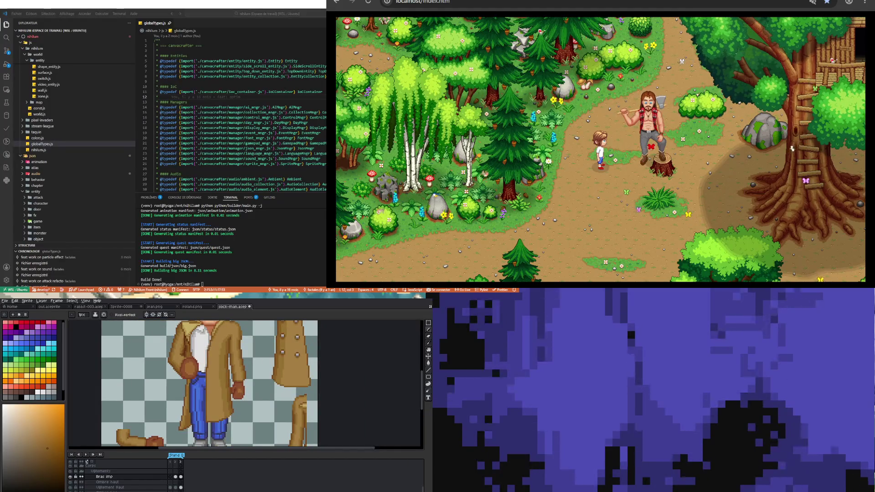
pyautogui.press('v')
pyautogui.scroll(4, 197, 376)
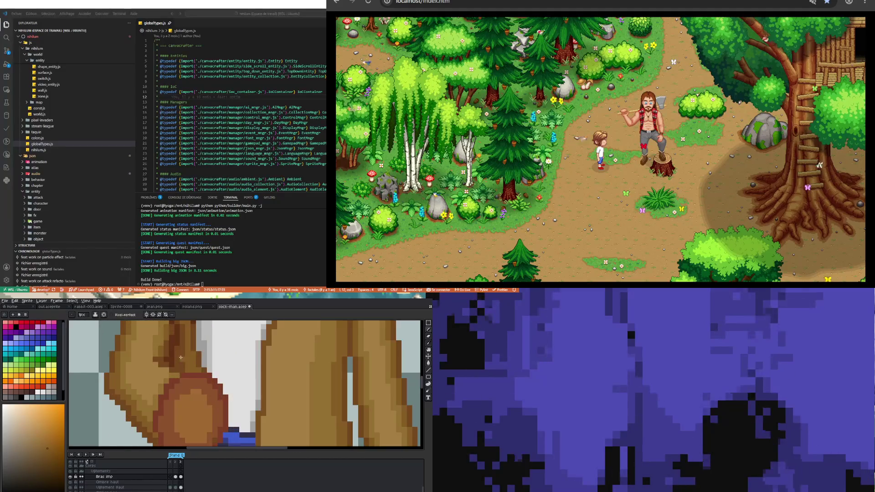
pyautogui.press('i')
pyautogui.click(180, 339)
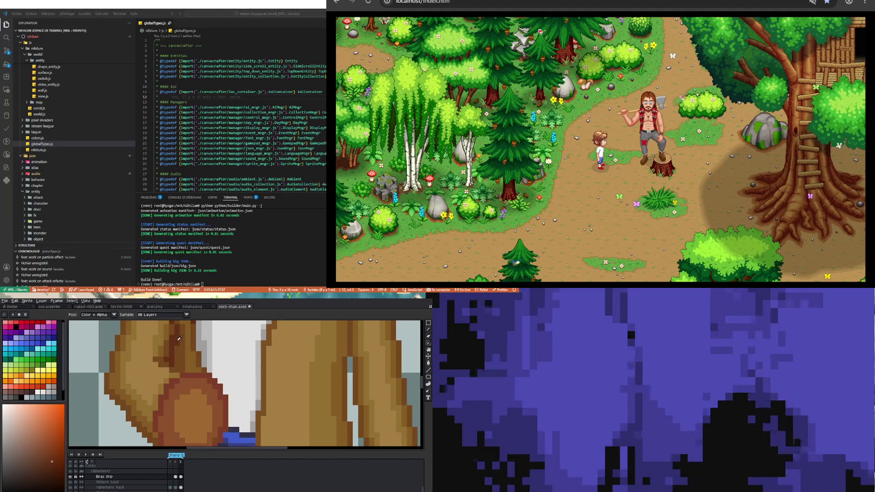
pyautogui.press('b')
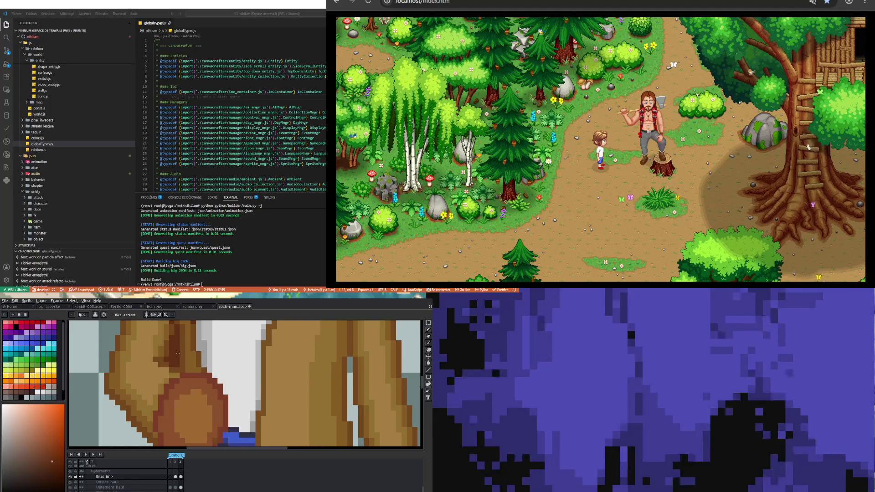
# Add darker brown shading pixels on the coat fold above the hand, resampling coat shades.
pyautogui.scroll(-2, 177, 363)
pyautogui.scroll(1, 181, 365)
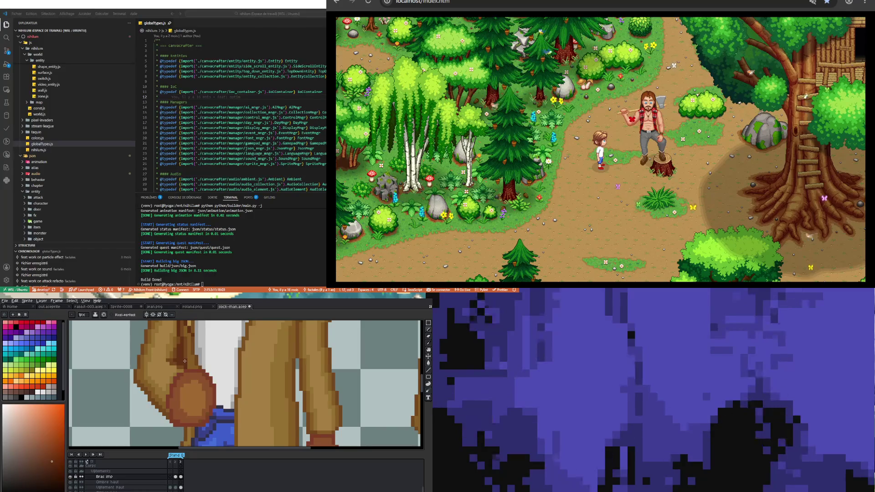
pyautogui.scroll(-2, 184, 361)
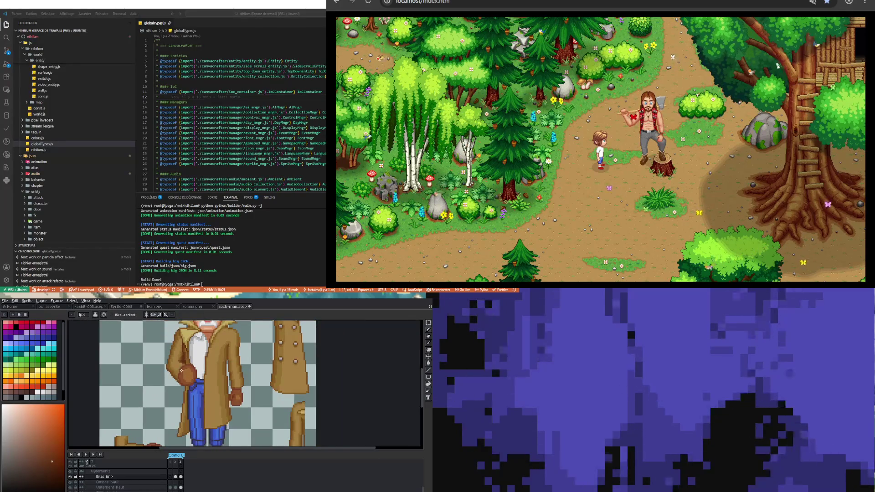
pyautogui.scroll(2, 181, 358)
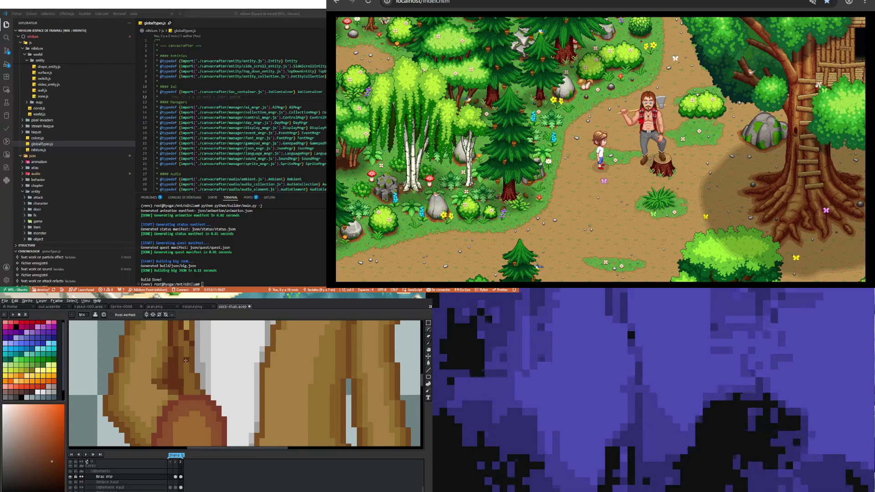
pyautogui.scroll(-3, 194, 372)
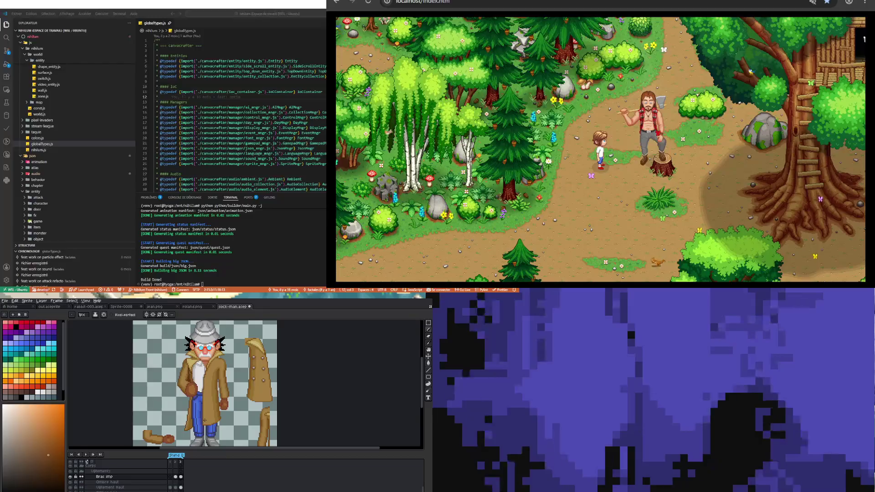
pyautogui.scroll(2, 194, 371)
pyautogui.scroll(1, 182, 353)
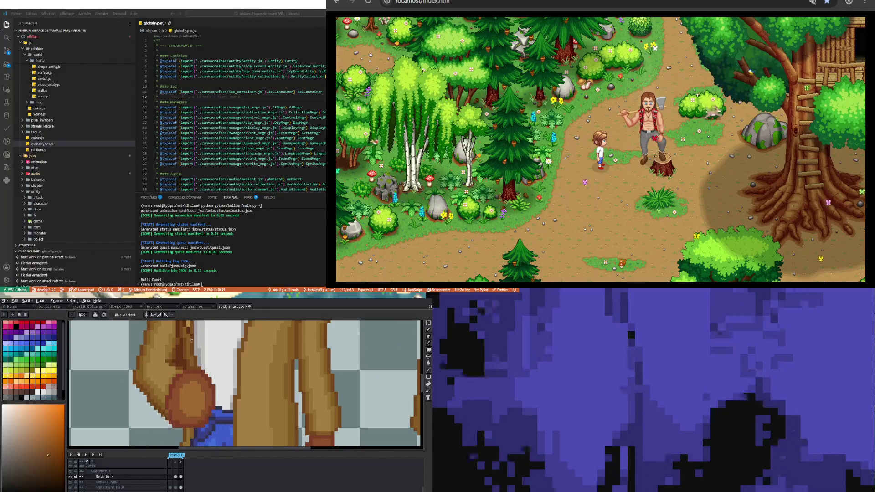
pyautogui.scroll(-2, 182, 353)
pyautogui.scroll(3, 181, 357)
pyautogui.scroll(-1, 180, 361)
pyautogui.scroll(2, 181, 361)
pyautogui.press('i')
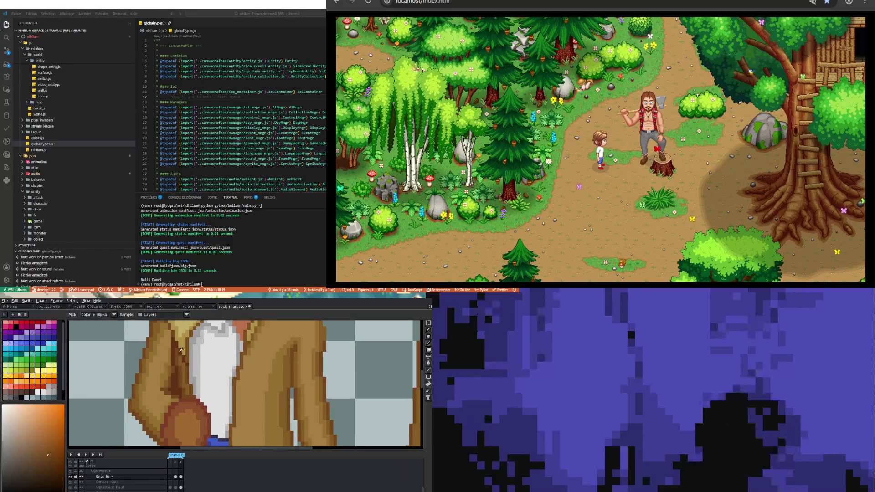
pyautogui.keyDown('alt'); pyautogui.click(177, 344); pyautogui.keyUp('alt')
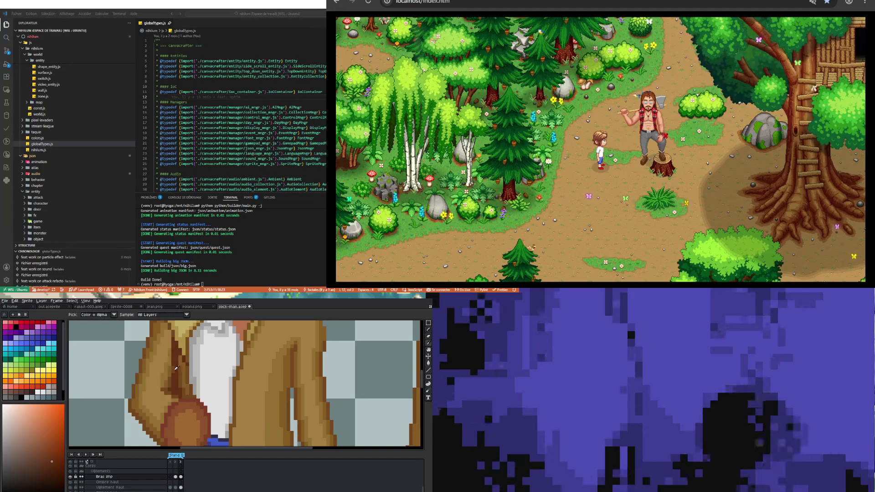
pyautogui.keyDown('alt'); pyautogui.click(174, 361); pyautogui.keyUp('alt')
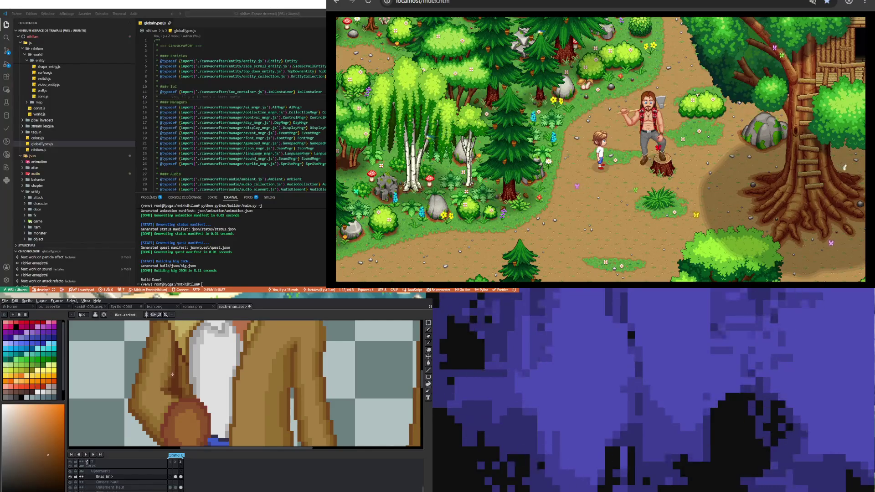
pyautogui.scroll(1, 169, 373)
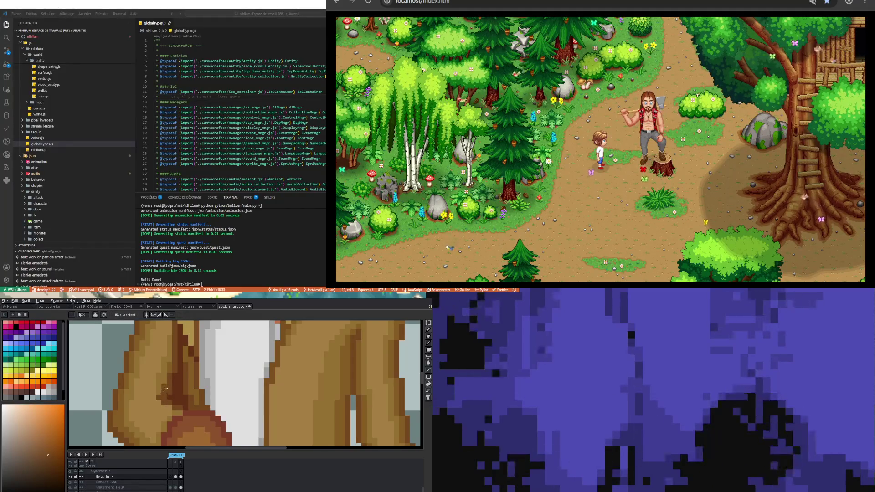
pyautogui.press('i')
pyautogui.click(168, 385)
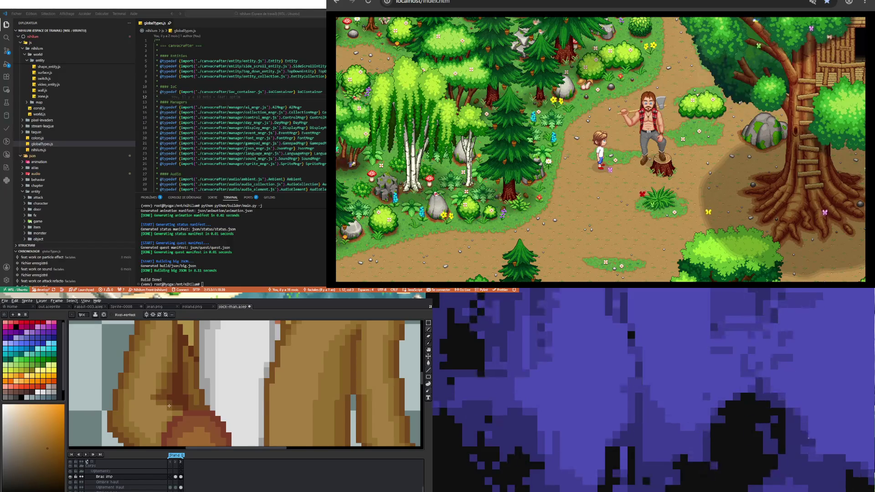
pyautogui.scroll(-2, 159, 388)
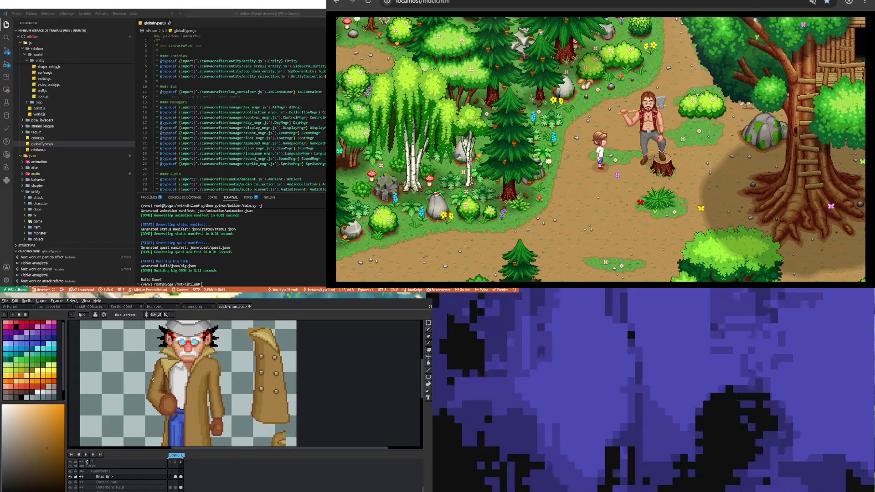
pyautogui.scroll(4, 157, 395)
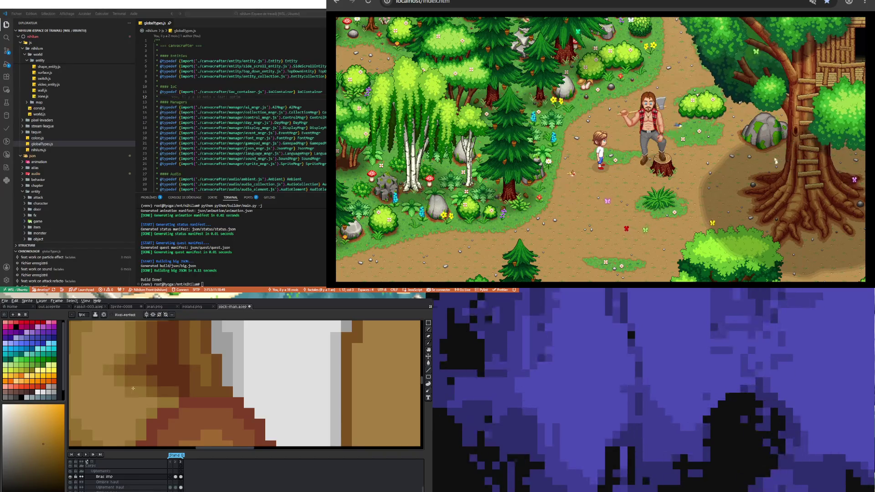
pyautogui.scroll(-3, 141, 392)
# Zoom in on the fist and pick the coat's red-brown as the drawing colour.
pyautogui.scroll(-2, 151, 402)
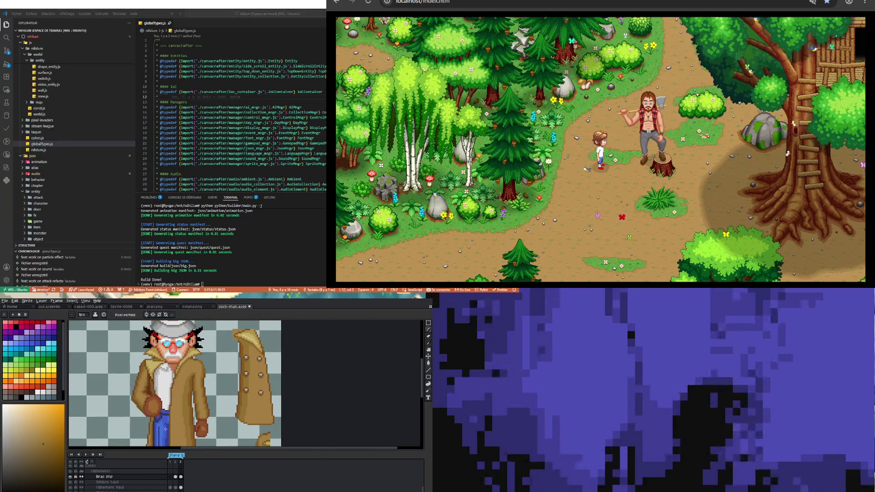
pyautogui.scroll(1, 159, 395)
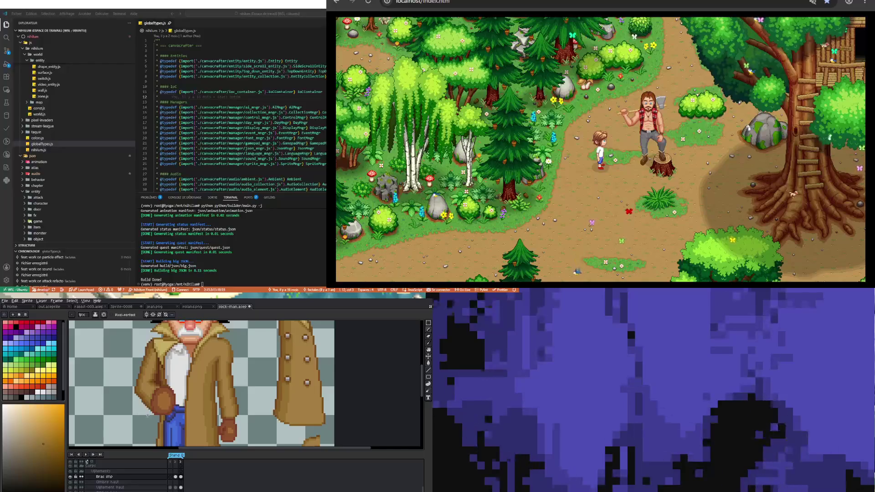
pyautogui.scroll(-1, 157, 397)
pyautogui.scroll(2, 157, 397)
pyautogui.scroll(-1, 159, 395)
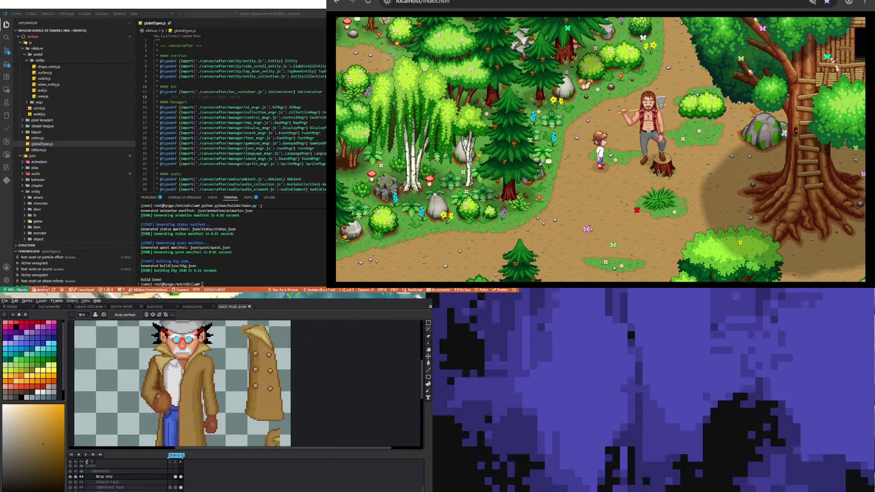
pyautogui.scroll(2, 161, 395)
pyautogui.scroll(1, 161, 395)
pyautogui.scroll(1, 175, 397)
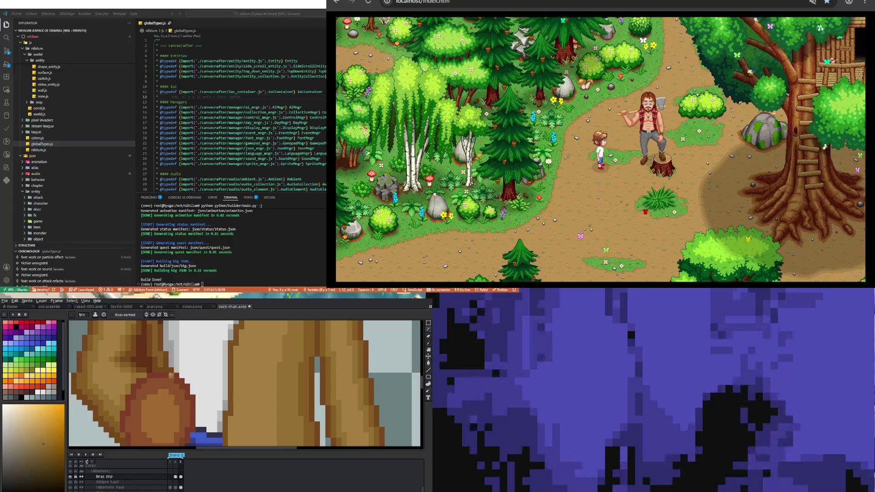
pyautogui.keyDown('alt'); pyautogui.click(179, 386); pyautogui.keyUp('alt')
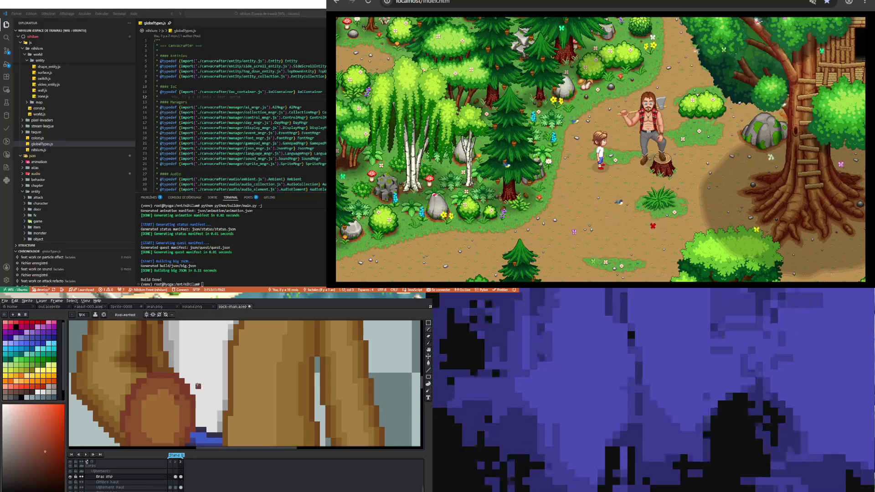
pyautogui.scroll(-3, 198, 386)
pyautogui.scroll(2, 188, 410)
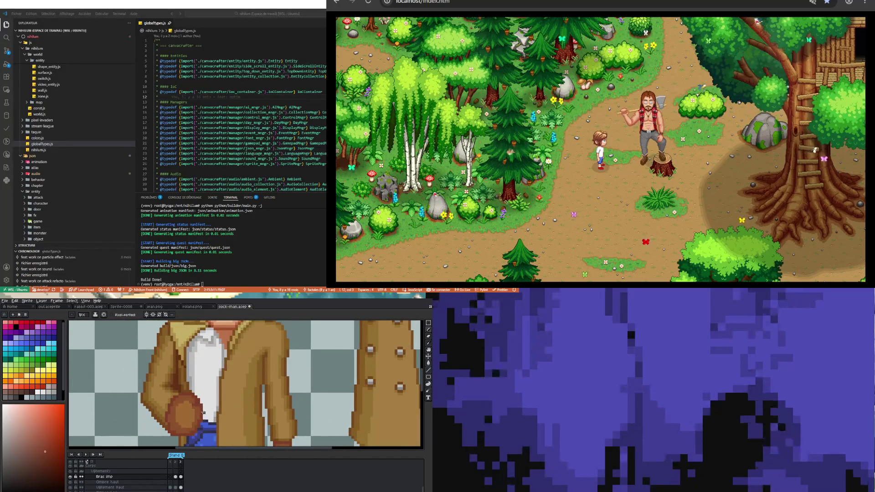
# With the Pencil, sample the fist's orange-brown and its darker red-brown edge colour.
pyautogui.press('b')
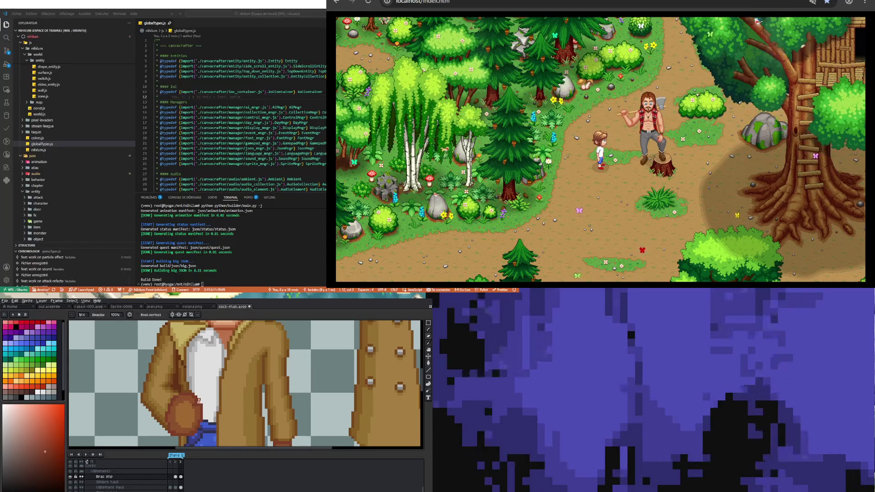
pyautogui.scroll(2, 201, 396)
pyautogui.keyDown('alt'); pyautogui.click(197, 402); pyautogui.keyUp('alt')
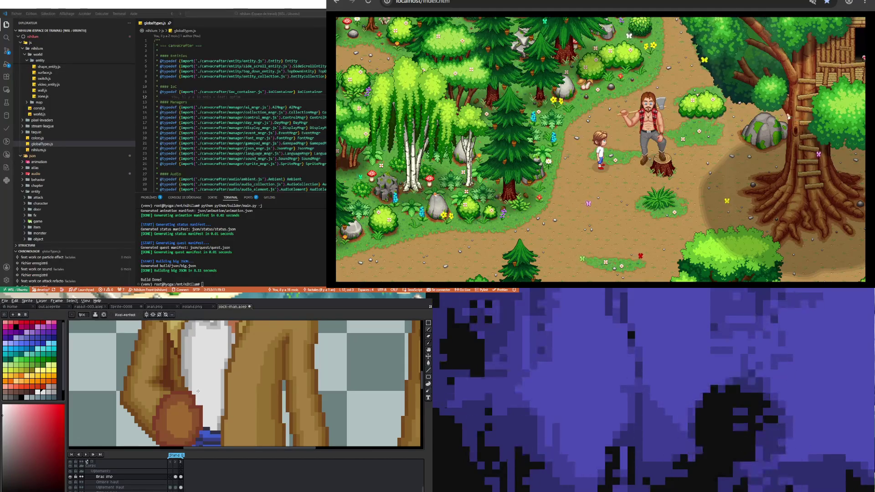
pyautogui.scroll(-1, 198, 391)
pyautogui.scroll(3, 185, 405)
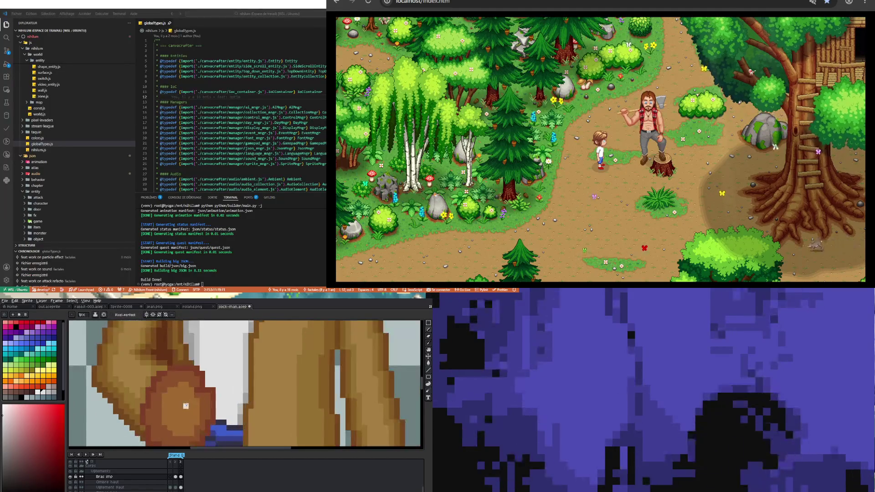
pyautogui.keyDown('alt'); pyautogui.click(191, 405); pyautogui.keyUp('alt')
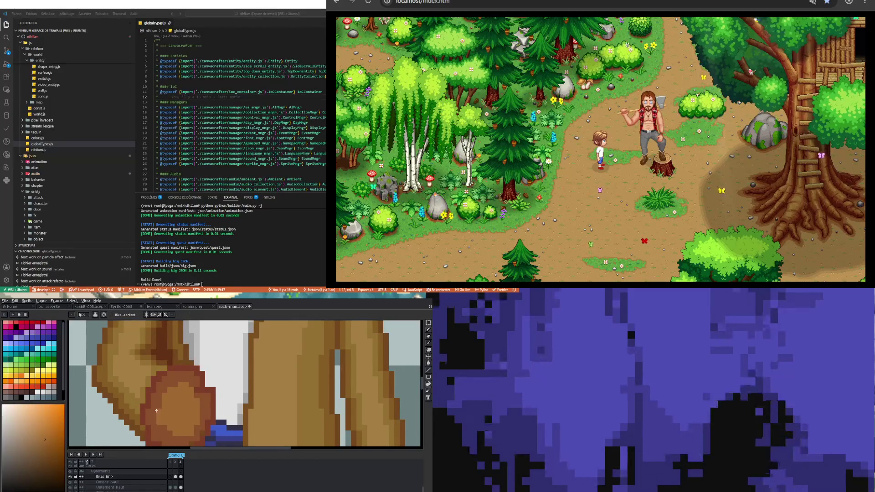
pyautogui.press('alt')
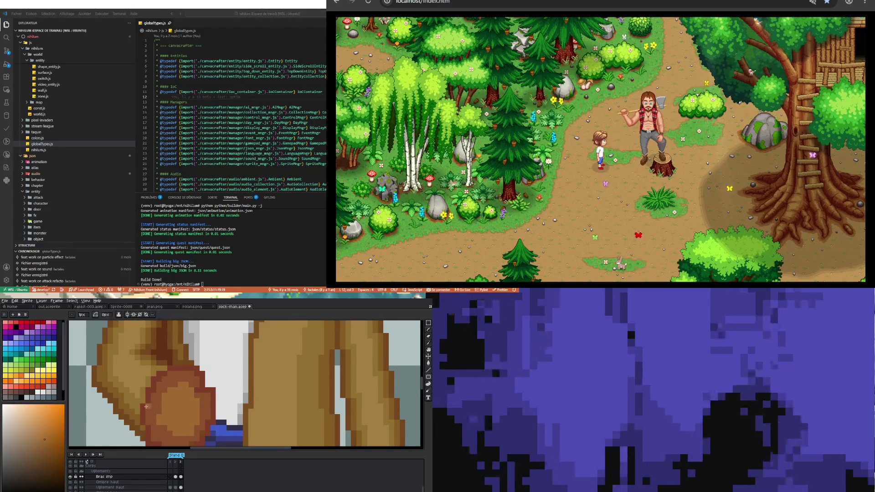
pyautogui.keyDown('alt'); pyautogui.click(144, 401); pyautogui.keyUp('alt')
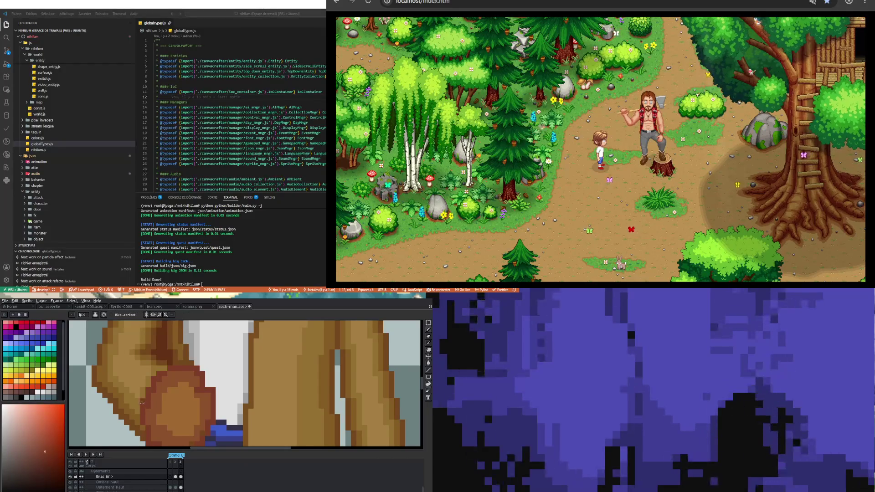
# Paint orange-brown shading onto the fist against the darker red-brown edge.
pyautogui.scroll(-3, 141, 403)
pyautogui.scroll(3, 163, 396)
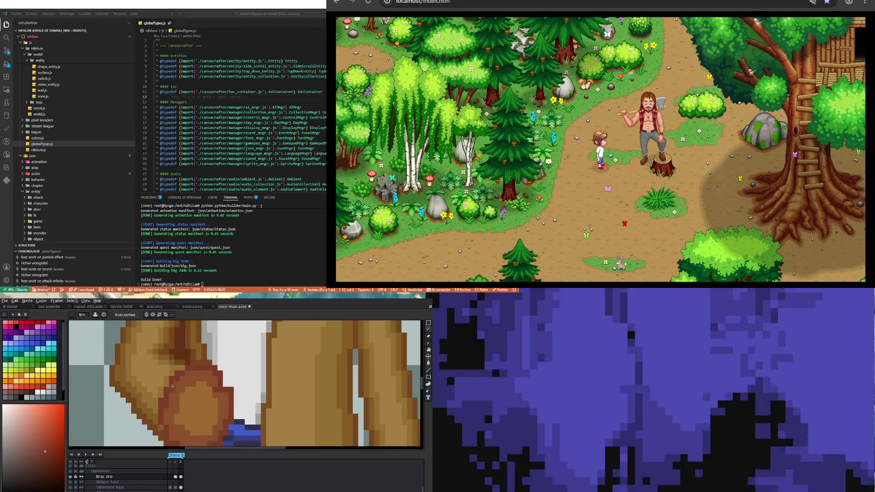
pyautogui.scroll(-3, 177, 407)
pyautogui.scroll(3, 173, 418)
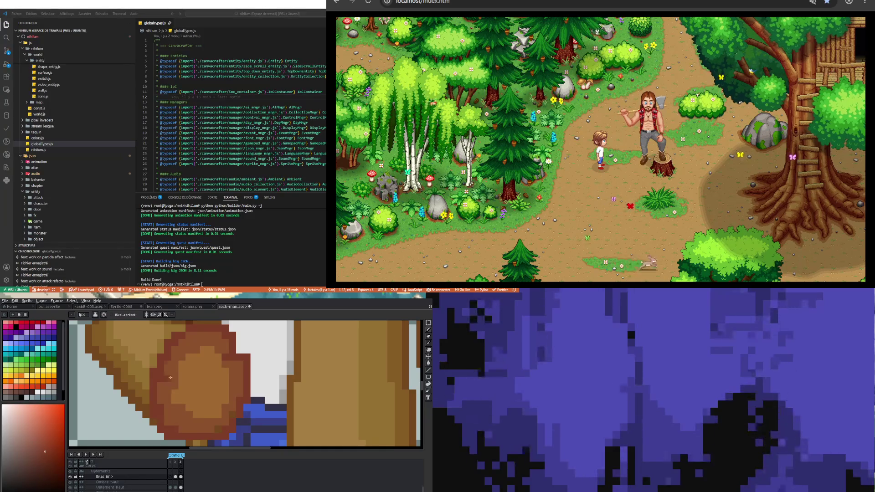
pyautogui.scroll(-3, 160, 353)
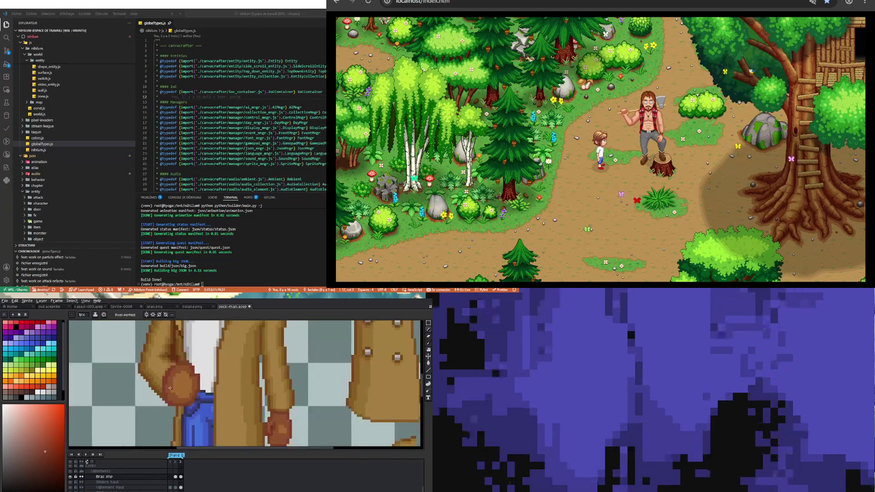
pyautogui.scroll(3, 179, 377)
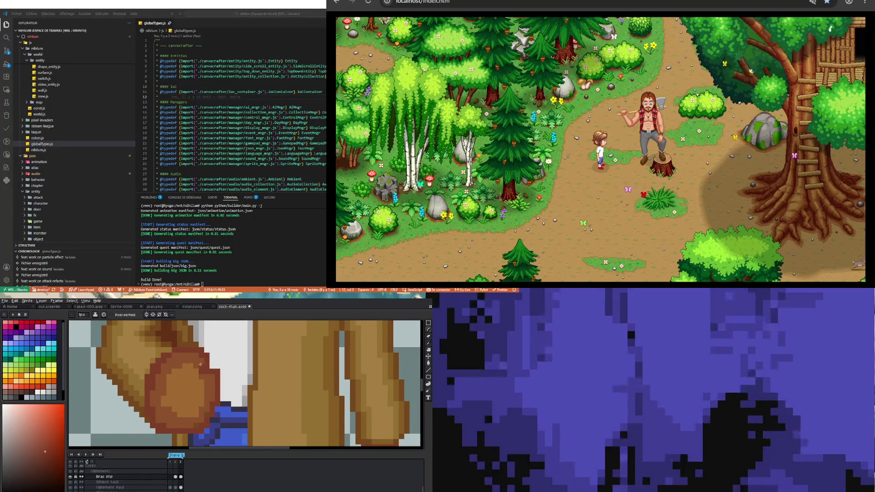
pyautogui.keyDown('alt'); pyautogui.click(196, 424); pyautogui.keyUp('alt')
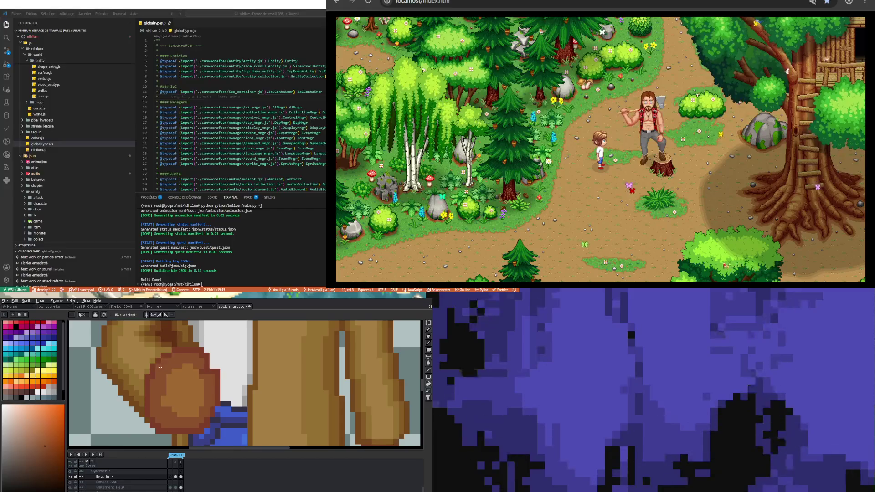
pyautogui.scroll(-2, 169, 389)
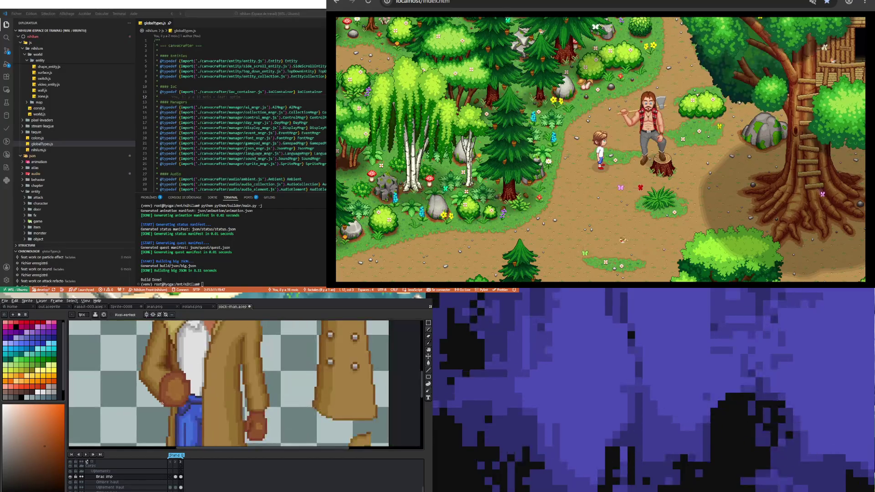
pyautogui.scroll(3, 162, 407)
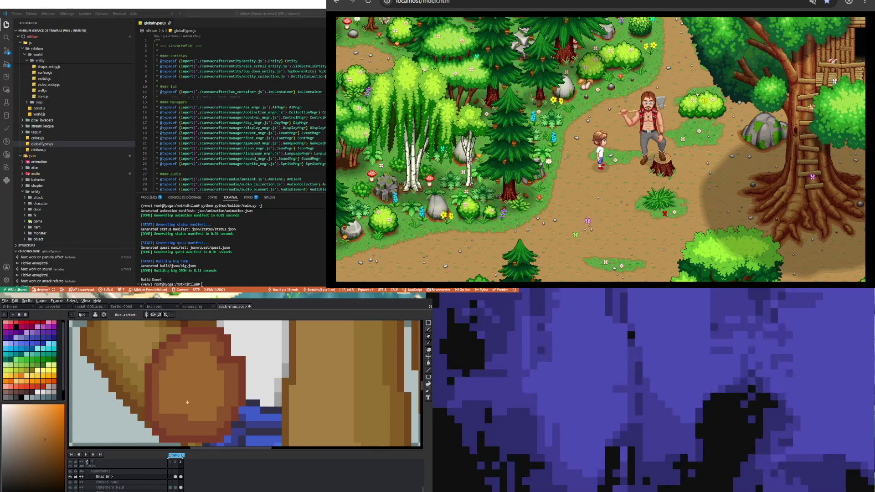
# Pick a lighter brown from the sprite for highlights on the fist.
pyautogui.scroll(-3, 182, 405)
pyautogui.scroll(3, 200, 404)
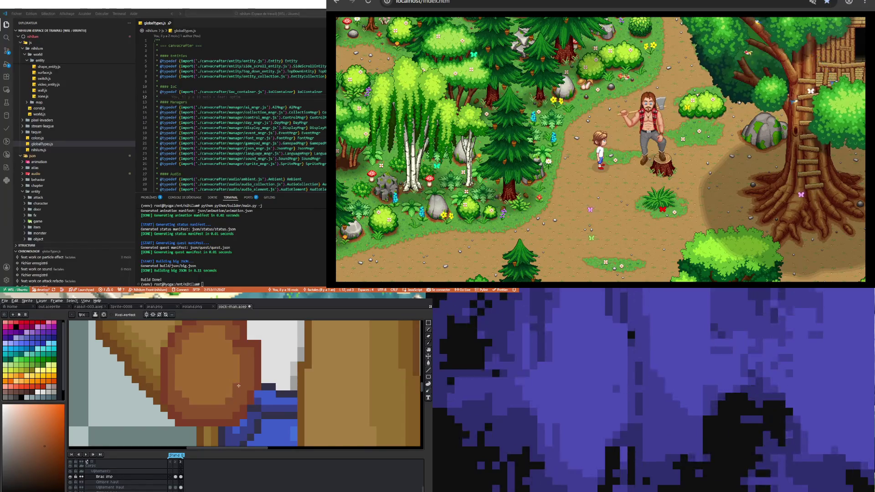
pyautogui.scroll(-3, 243, 382)
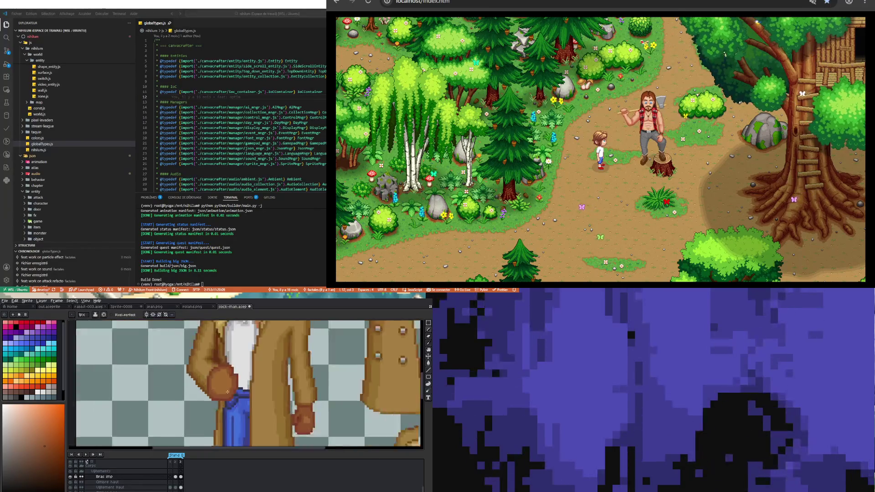
pyautogui.scroll(2, 226, 411)
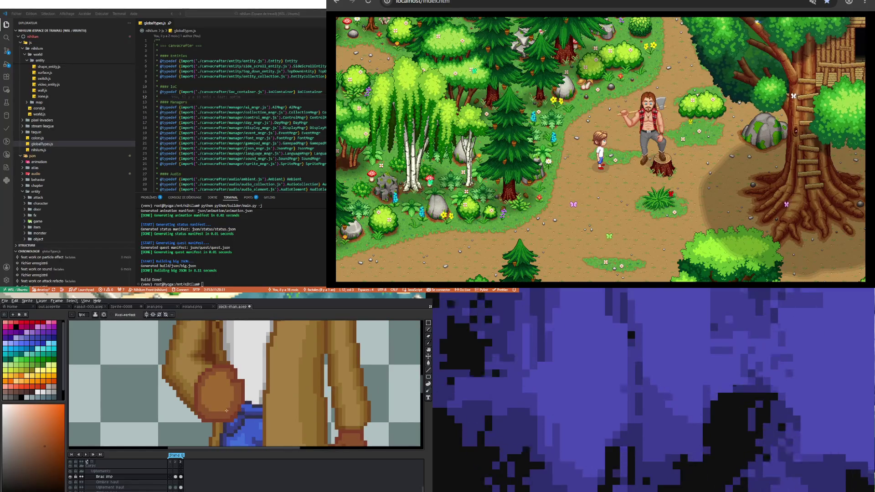
pyautogui.scroll(-3, 220, 418)
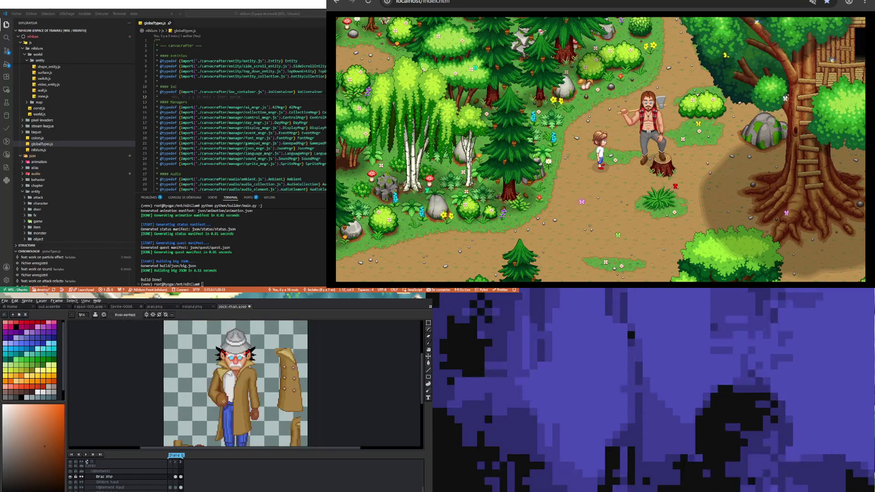
pyautogui.scroll(4, 226, 383)
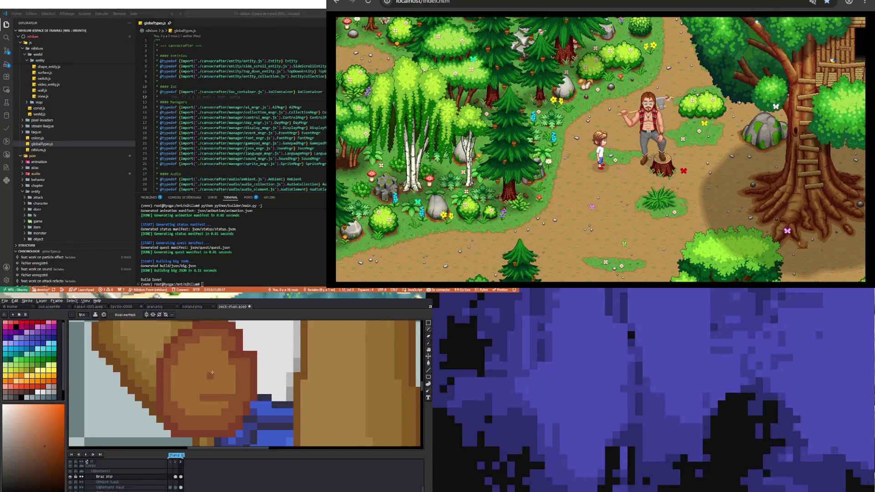
pyautogui.scroll(-3, 219, 413)
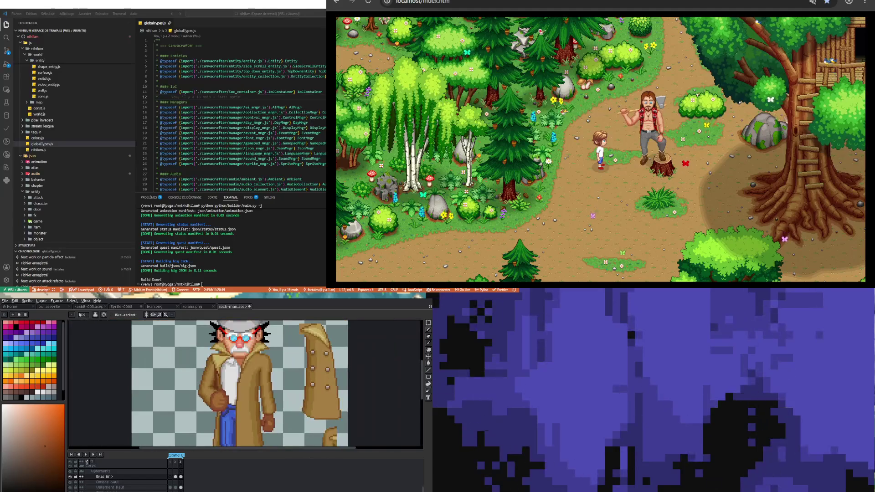
pyautogui.scroll(3, 220, 413)
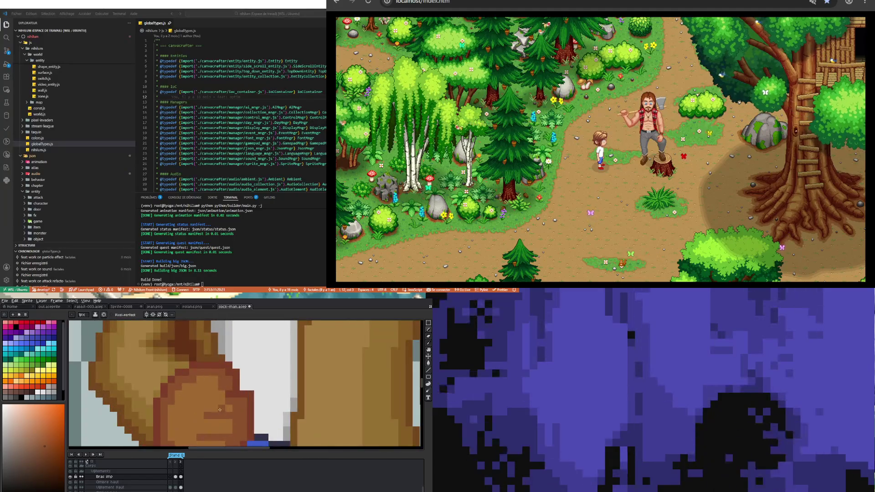
pyautogui.keyDown('alt'); pyautogui.click(220, 396); pyautogui.keyUp('alt')
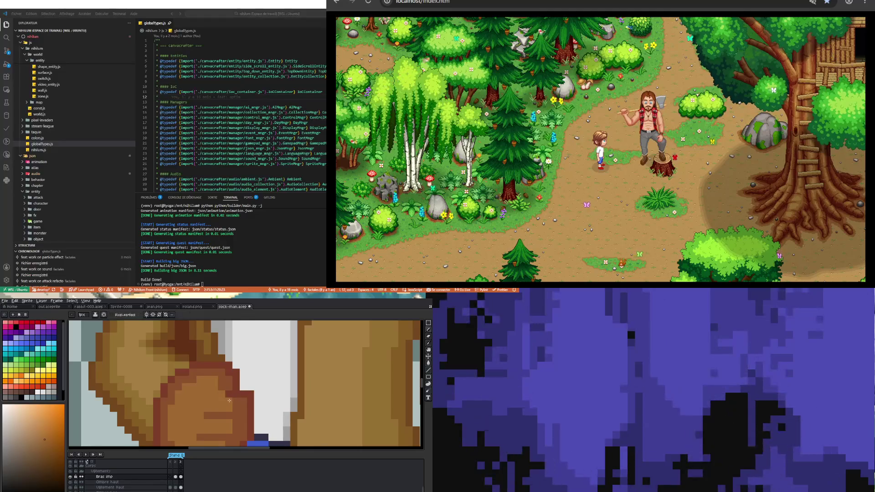
pyautogui.scroll(-3, 220, 379)
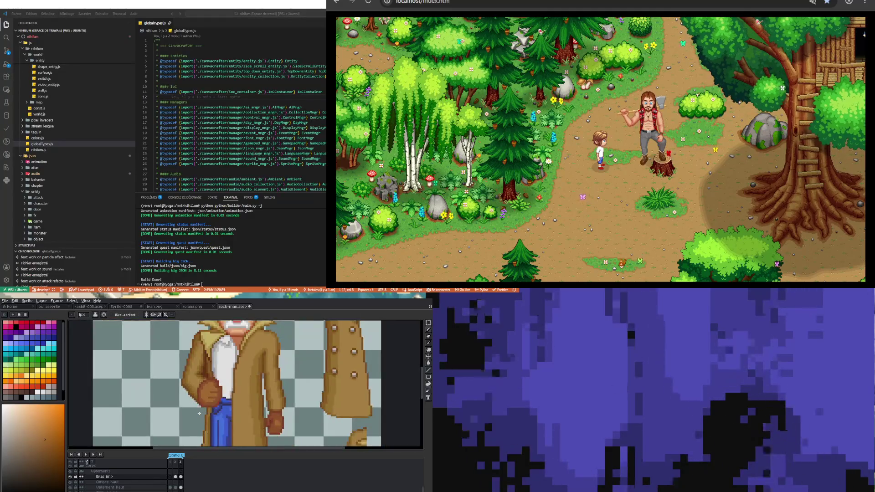
pyautogui.scroll(3, 206, 406)
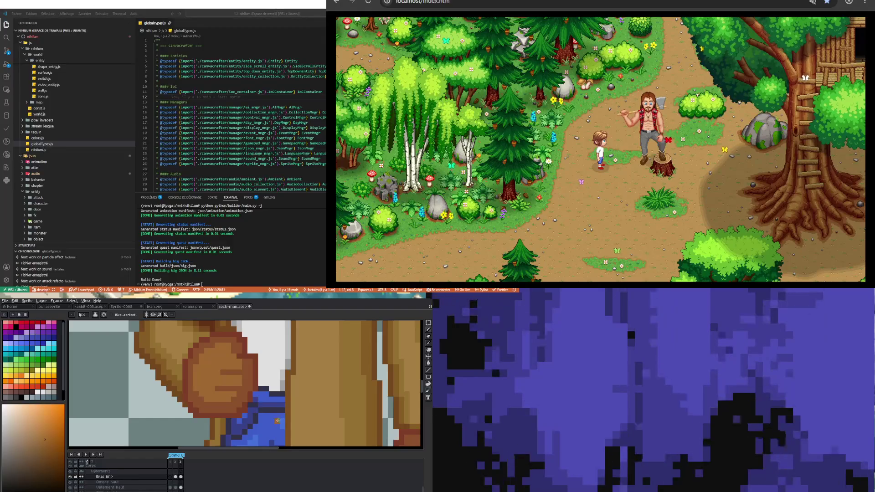
# Eyedrop a redder brown from the hand and choose a slightly darker red shade for shadows.
pyautogui.scroll(-3, 219, 416)
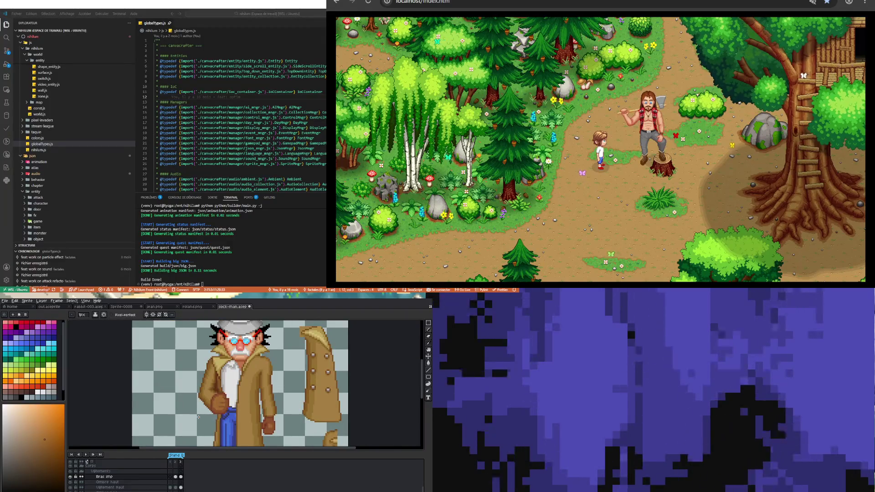
pyautogui.scroll(-2, 231, 403)
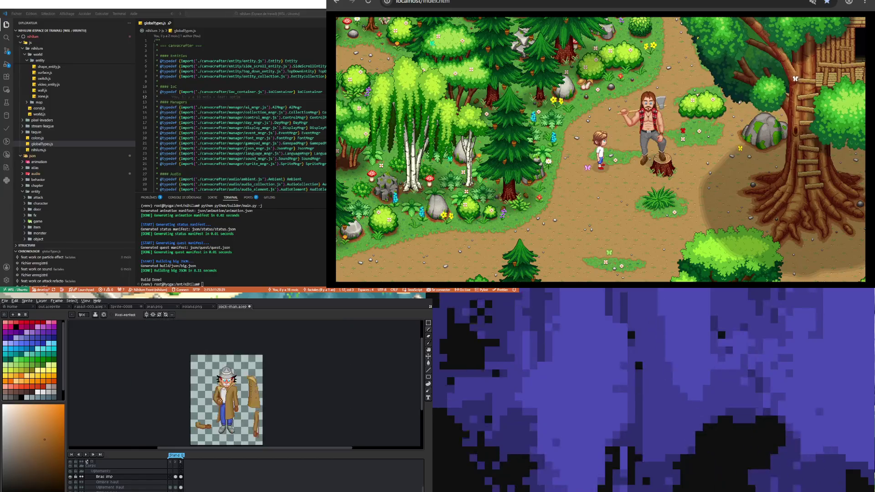
pyautogui.scroll(5, 215, 416)
pyautogui.press('i')
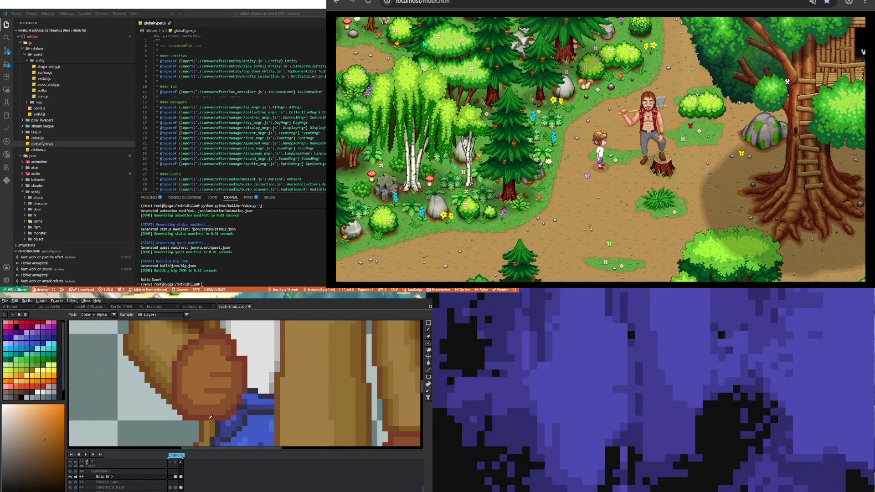
pyautogui.click(212, 410)
pyautogui.press('b')
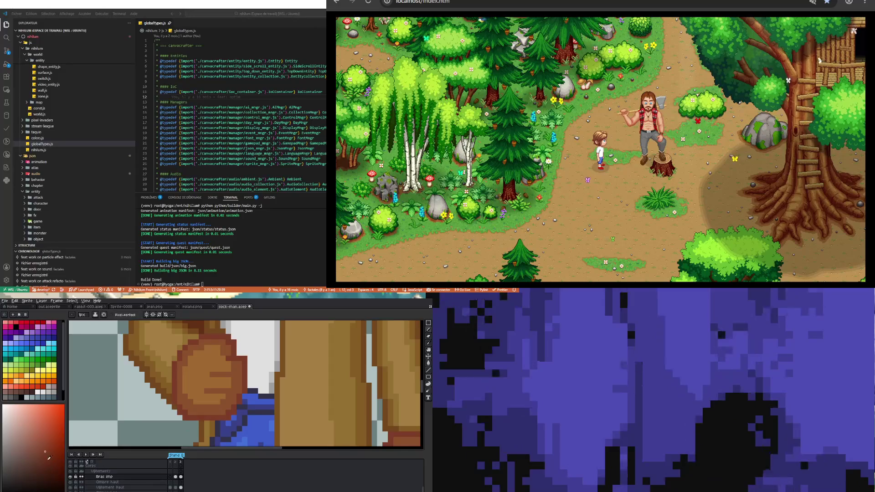
pyautogui.click(48, 459)
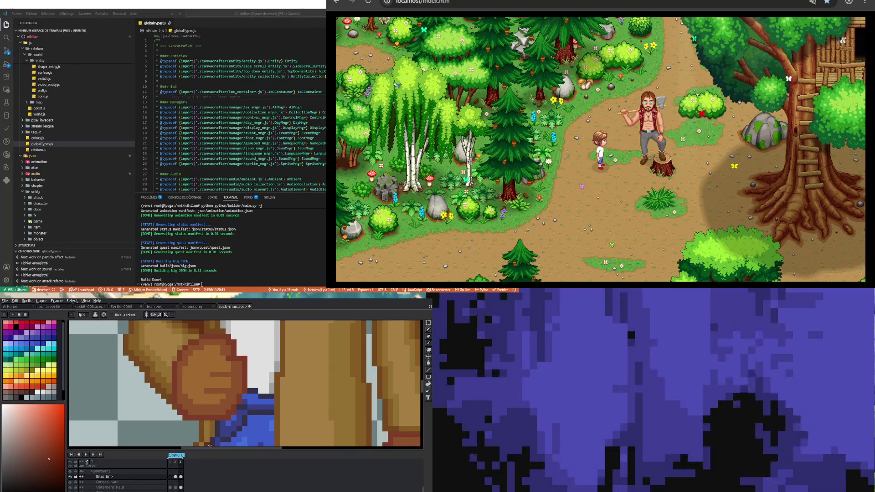
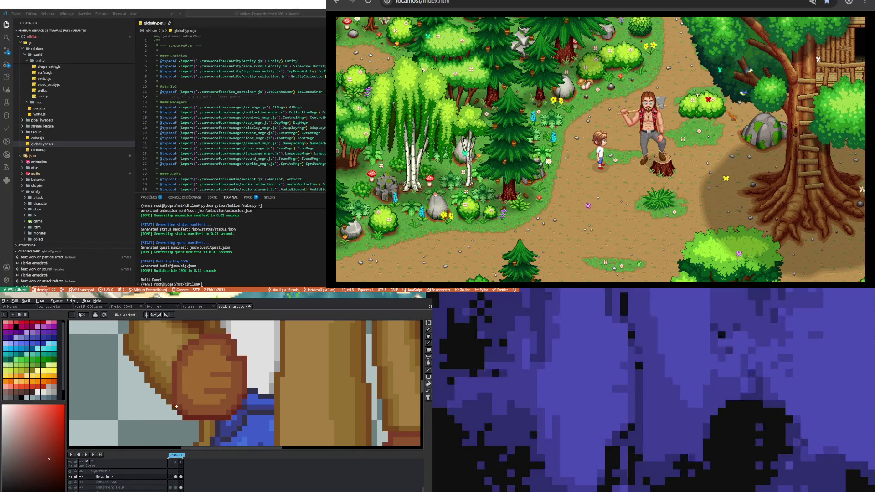
# Zoom in on the fist and sample a shading colour from the hand with the Eyedropper.
pyautogui.press('v')
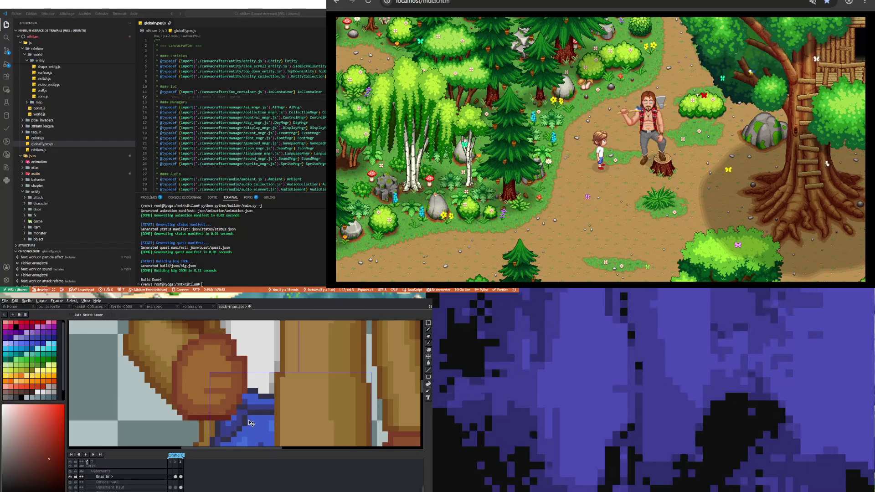
pyautogui.press('b')
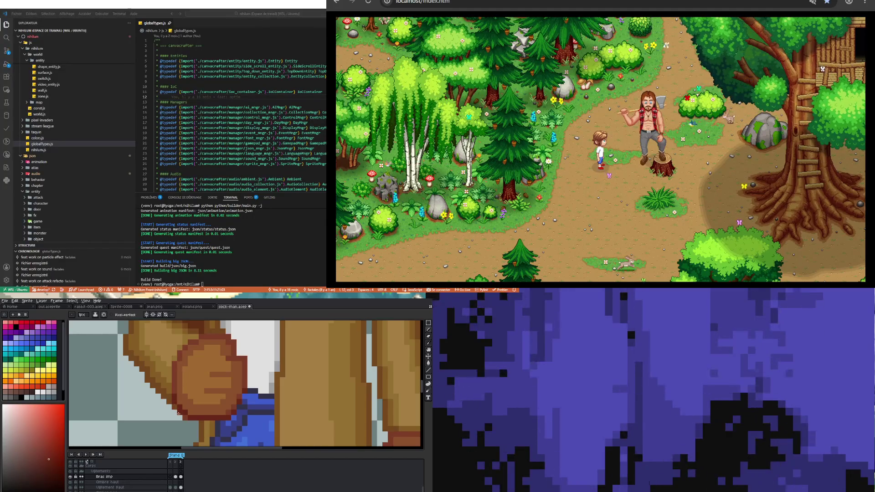
pyautogui.press('b')
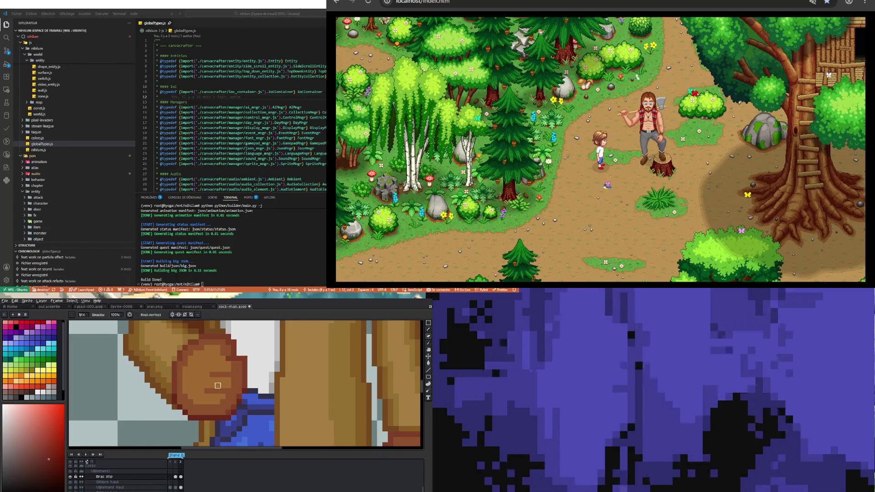
pyautogui.scroll(1, 239, 395)
pyautogui.press('e')
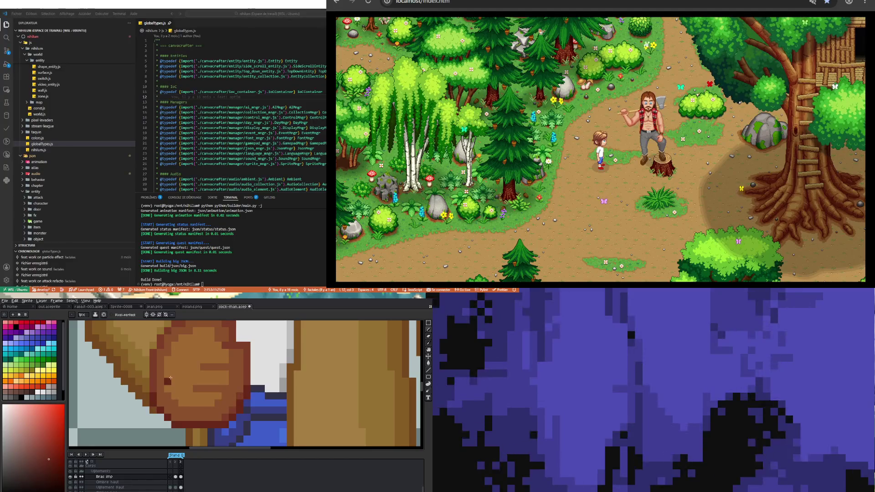
pyautogui.press('i')
pyautogui.keyDown('alt'); pyautogui.click(235, 409); pyautogui.keyUp('alt')
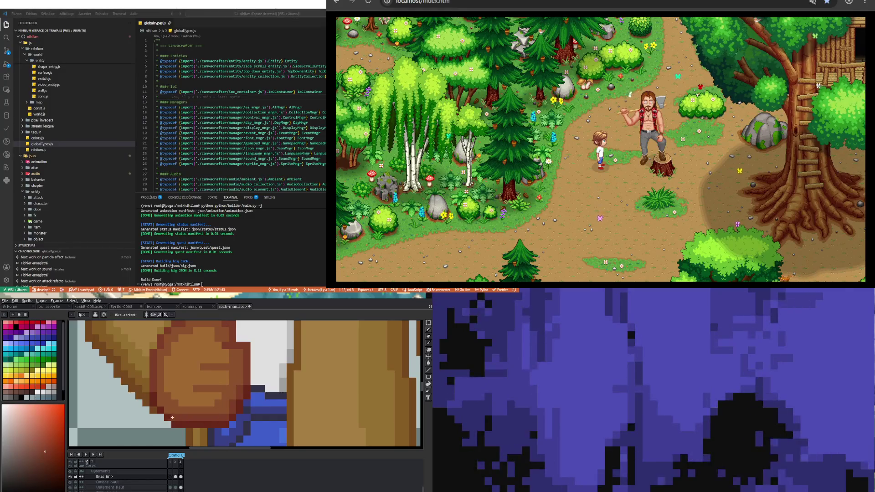
pyautogui.scroll(-2, 161, 405)
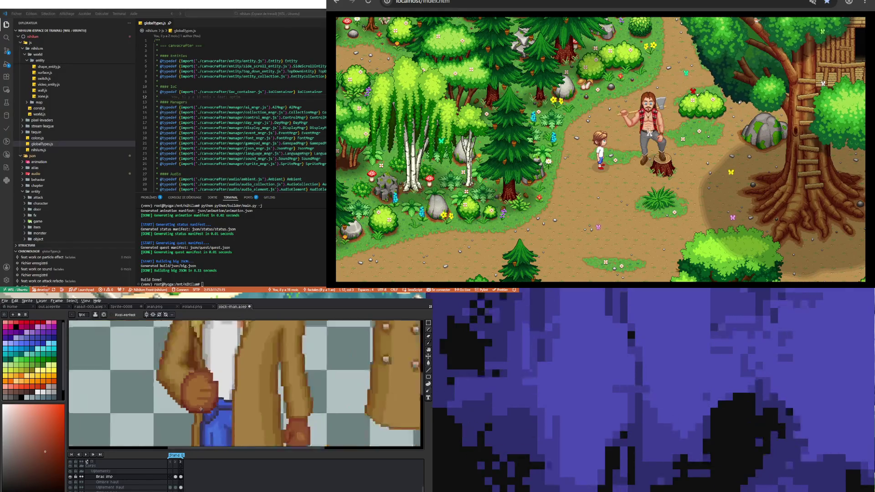
pyautogui.scroll(2, 205, 398)
pyautogui.scroll(-2, 158, 411)
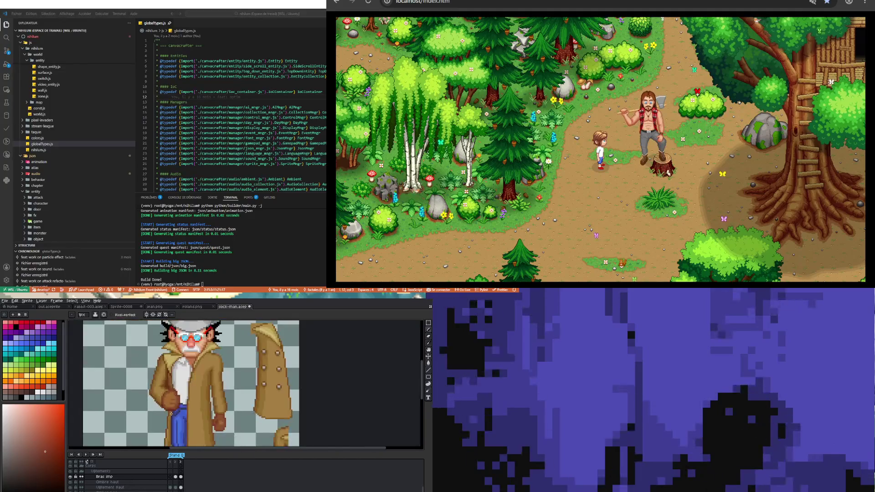
pyautogui.scroll(2, 176, 400)
pyautogui.scroll(-2, 176, 399)
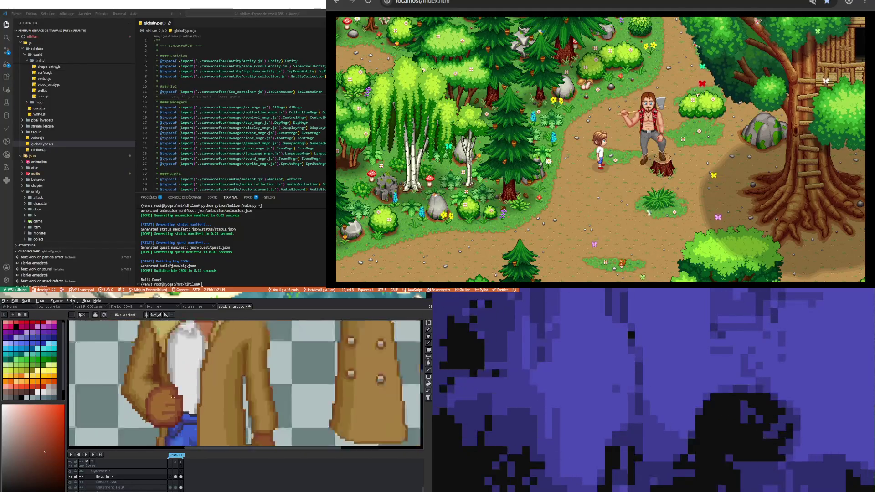
pyautogui.press('alt')
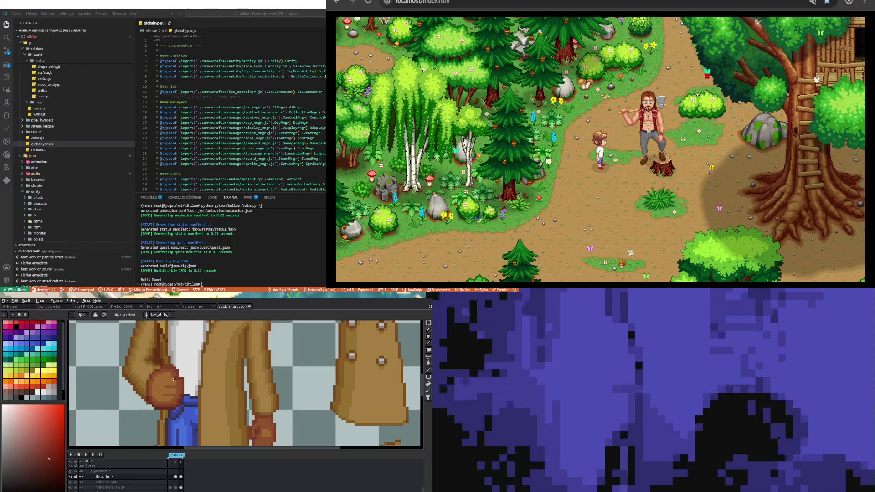
pyautogui.scroll(3, 172, 392)
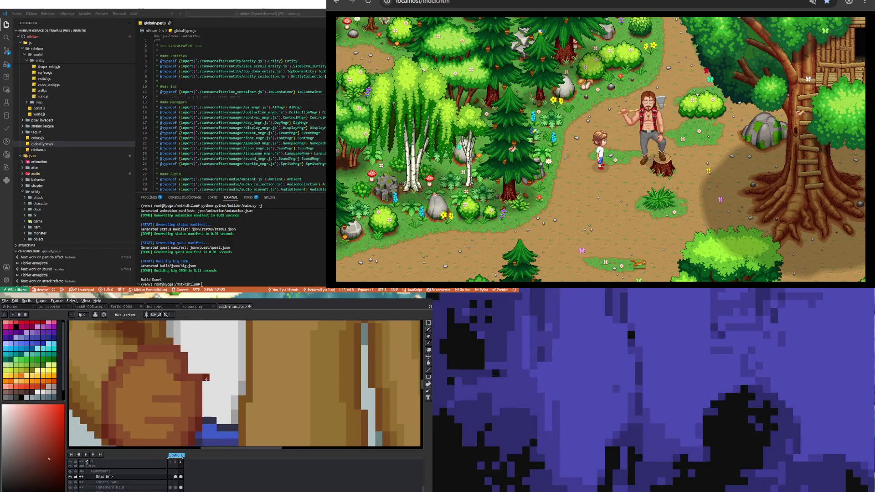
# Undo the stray dark-red pixel and redraw a dark-red line along the hand's outline.
pyautogui.hotkey('ctrl', 'z')
pyautogui.moveTo(181, 377); pyautogui.dragTo(166, 377)
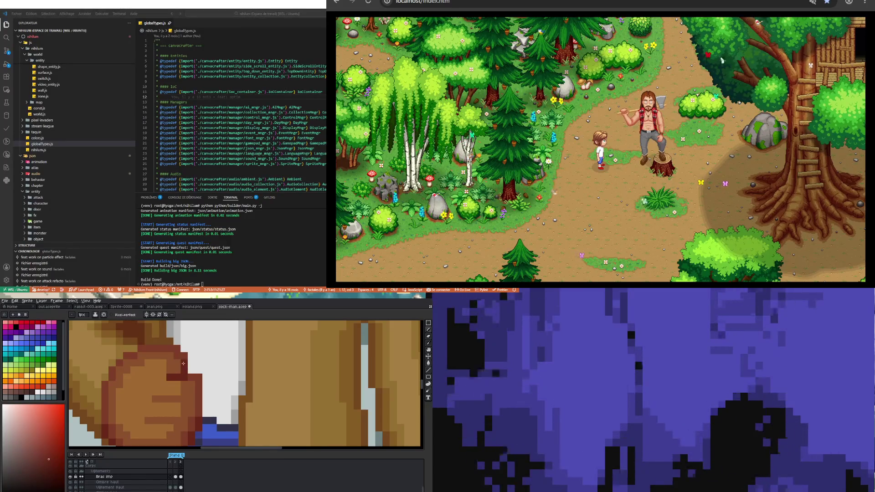
pyautogui.scroll(-2, 182, 369)
pyautogui.scroll(2, 189, 384)
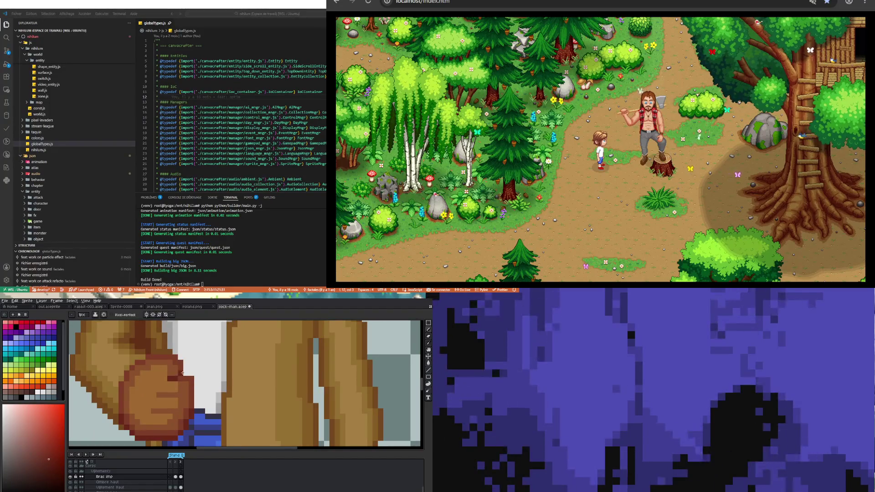
# Sample the hand's orange-brown and lighter brown shades to refine its shading.
pyautogui.keyDown('alt'); pyautogui.click(166, 374); pyautogui.keyUp('alt')
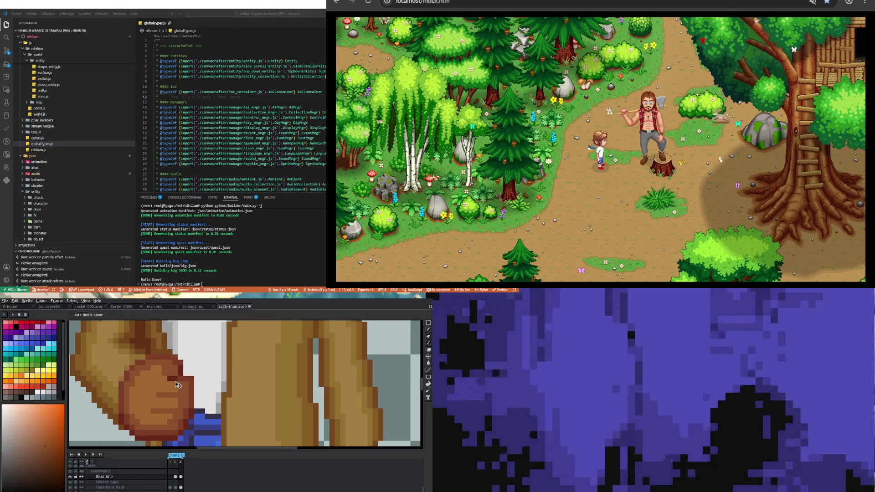
pyautogui.scroll(-3, 175, 412)
pyautogui.scroll(3, 174, 396)
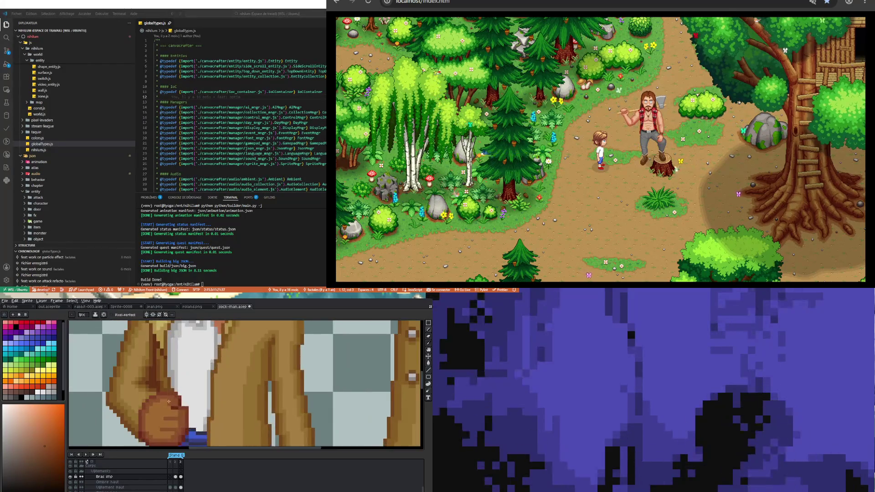
pyautogui.keyDown('alt'); pyautogui.click(173, 406); pyautogui.keyUp('alt')
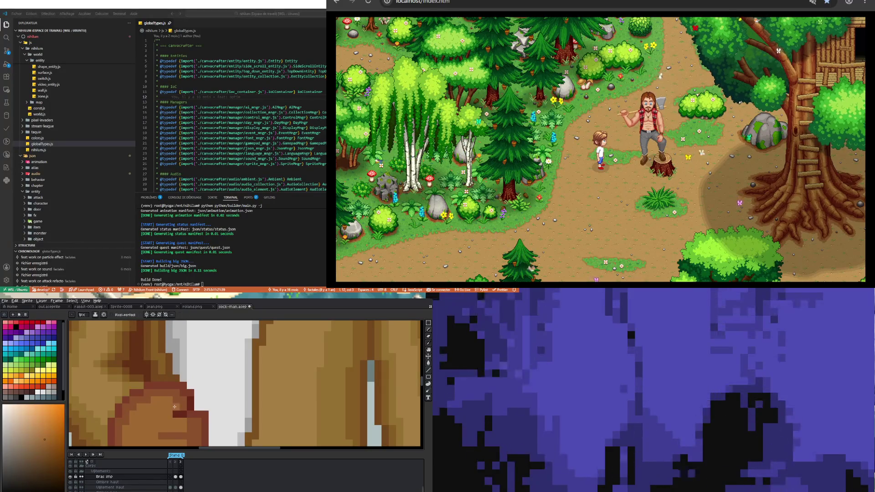
pyautogui.scroll(-3, 175, 407)
pyautogui.scroll(2, 173, 410)
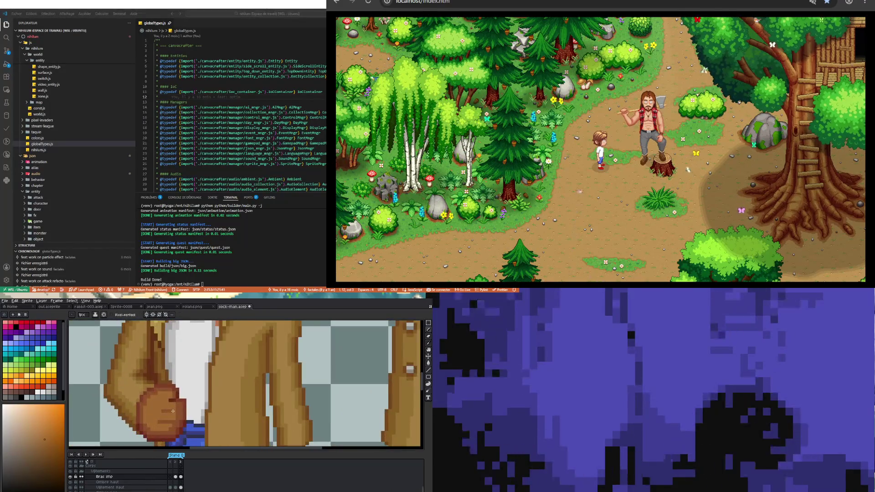
pyautogui.scroll(-3, 173, 411)
pyautogui.scroll(3, 171, 405)
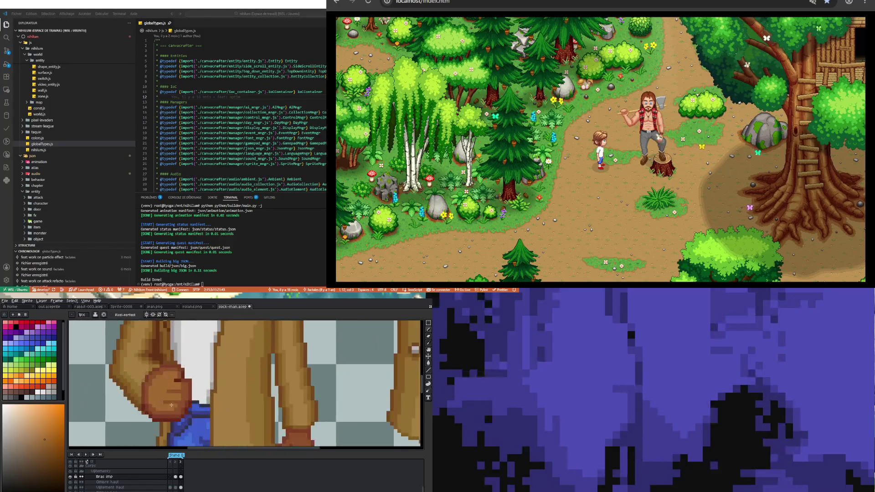
pyautogui.scroll(2, 172, 404)
pyautogui.press('i')
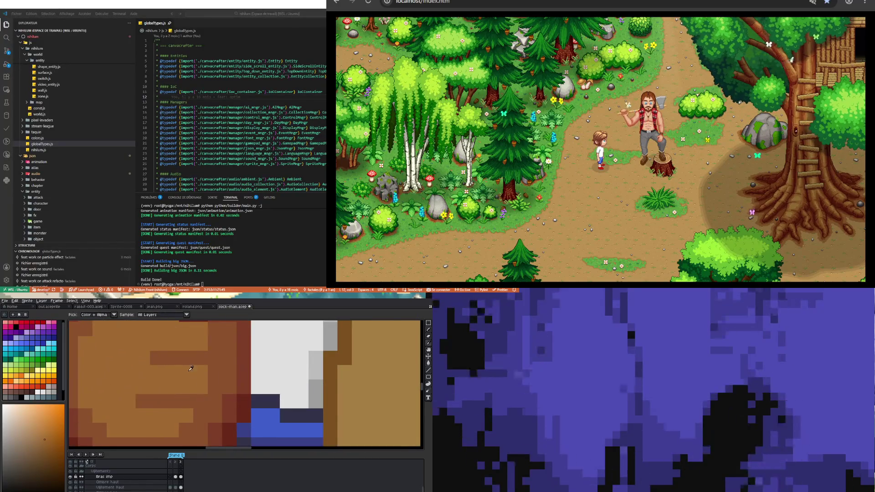
pyautogui.scroll(-2, 223, 392)
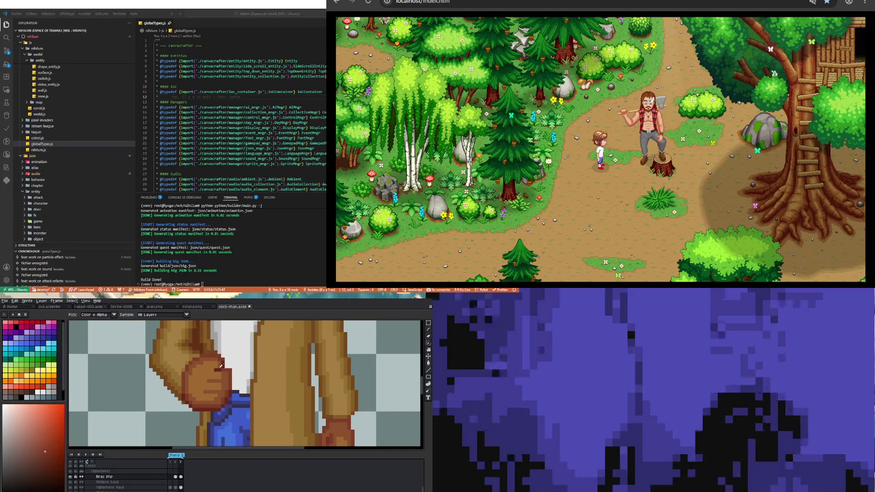
pyautogui.press('b')
pyautogui.scroll(2, 222, 367)
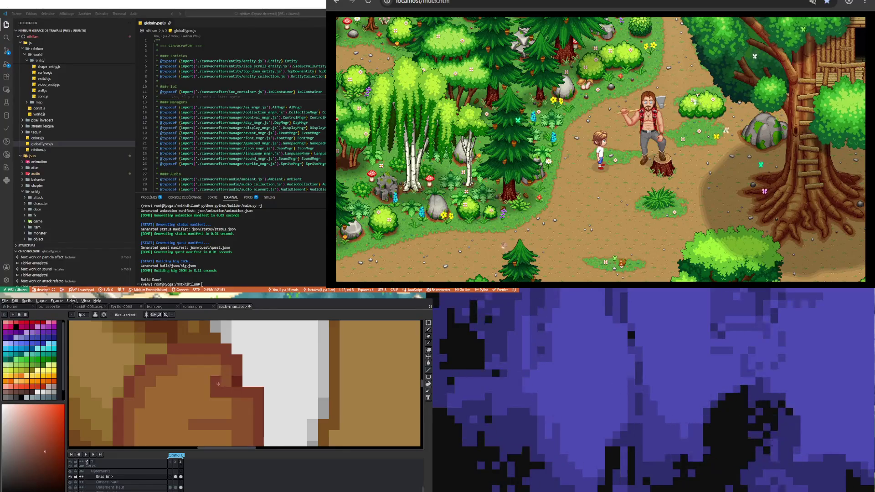
pyautogui.scroll(-3, 179, 379)
pyautogui.scroll(-1, 180, 379)
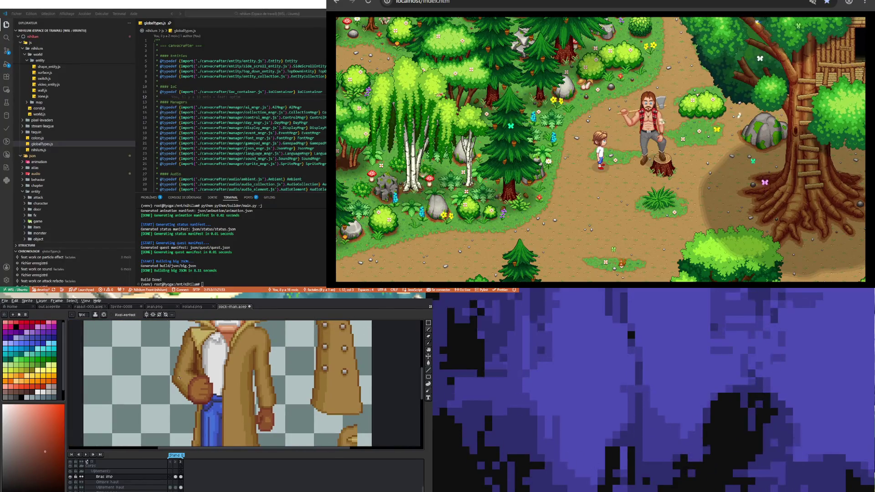
pyautogui.scroll(-2, 179, 378)
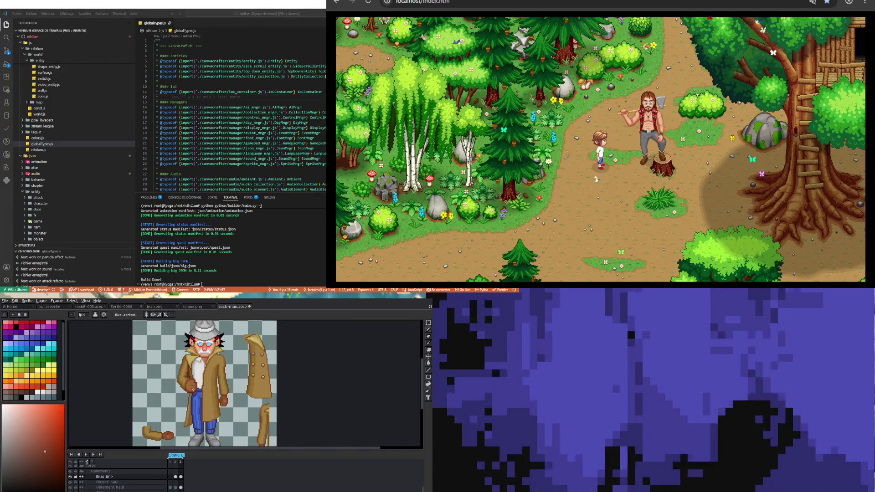
pyautogui.scroll(-1, 209, 376)
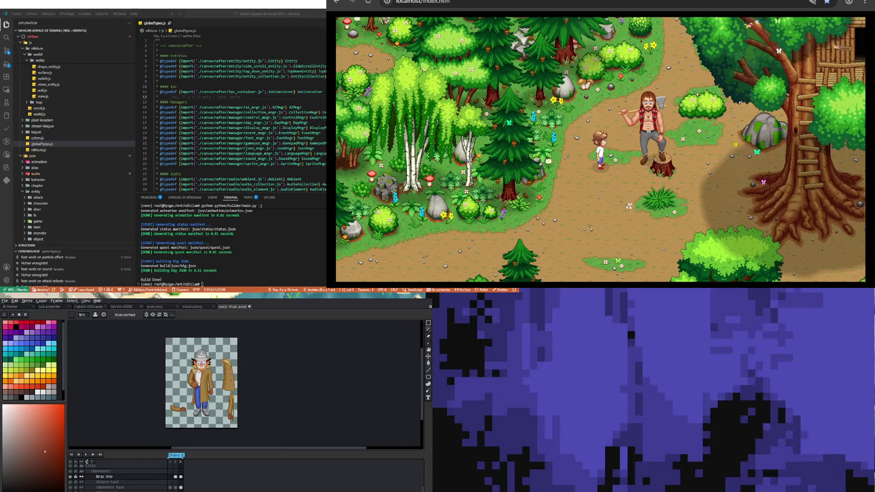
pyautogui.scroll(2, 203, 390)
pyautogui.scroll(-1, 203, 391)
pyautogui.scroll(1, 203, 390)
pyautogui.scroll(-3, 203, 390)
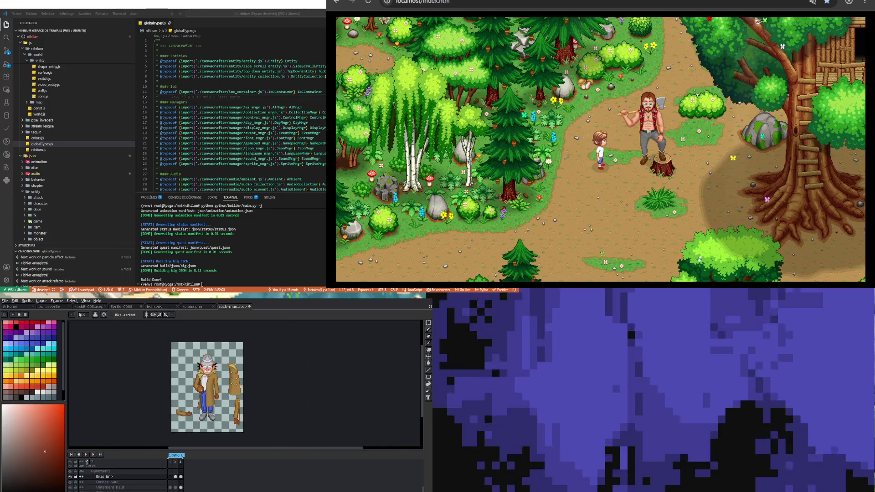
pyautogui.scroll(1, 211, 426)
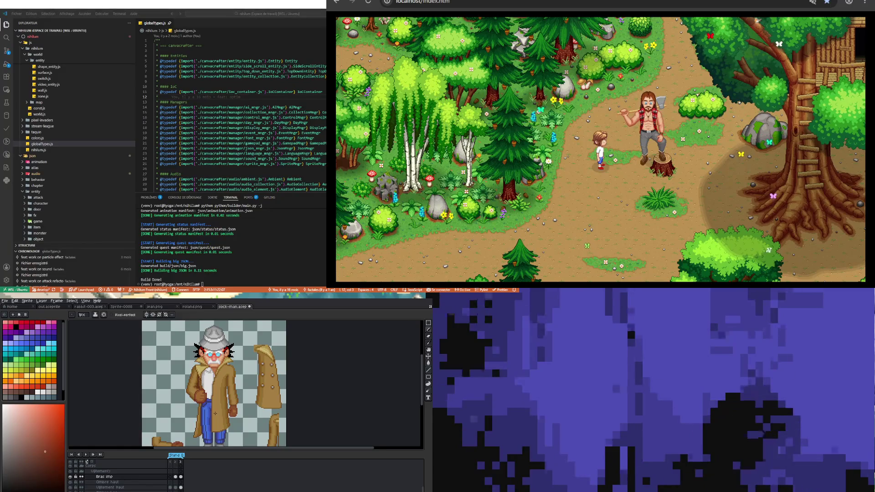
pyautogui.scroll(1, 215, 413)
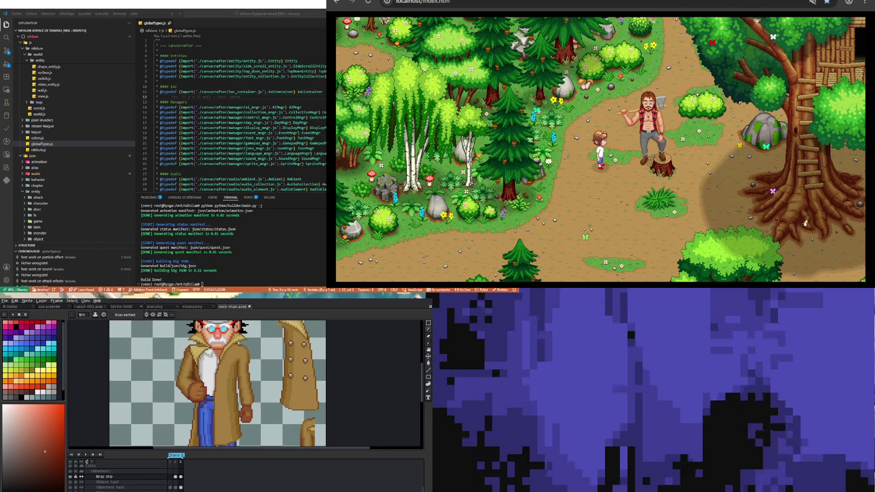
pyautogui.scroll(2, 205, 405)
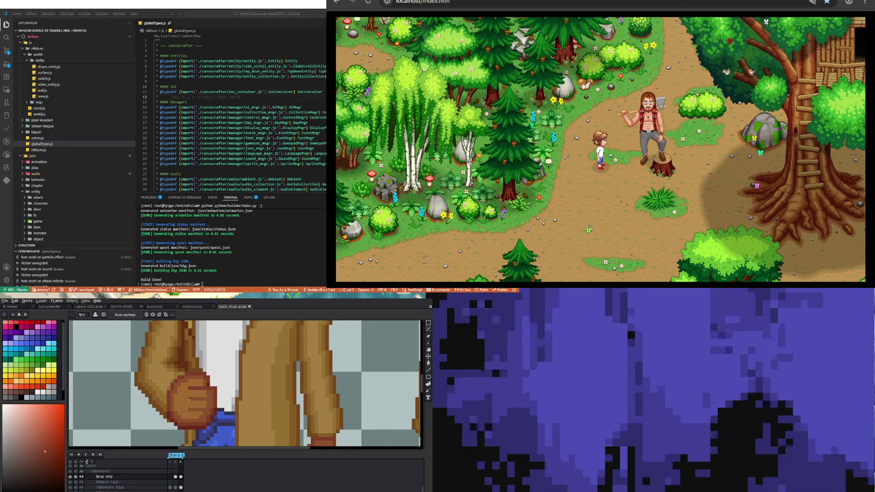
pyautogui.keyDown('alt'); pyautogui.click(191, 400); pyautogui.keyUp('alt')
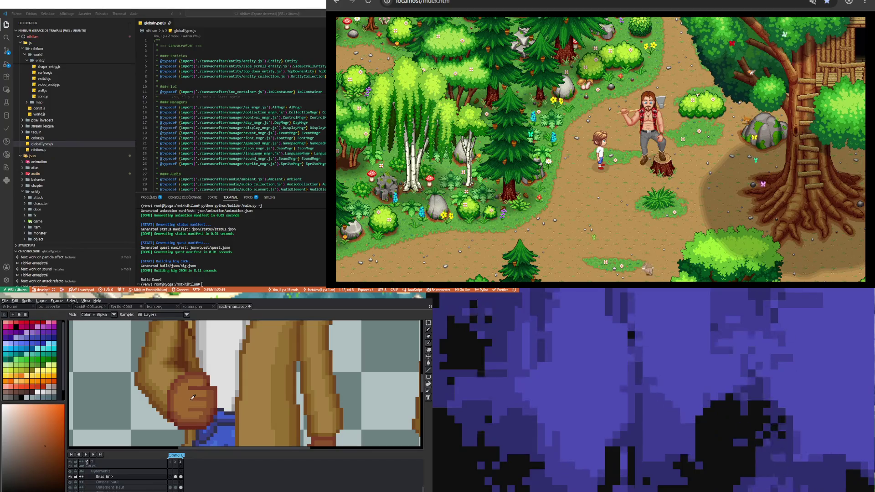
pyautogui.scroll(-3, 208, 430)
pyautogui.scroll(2, 207, 407)
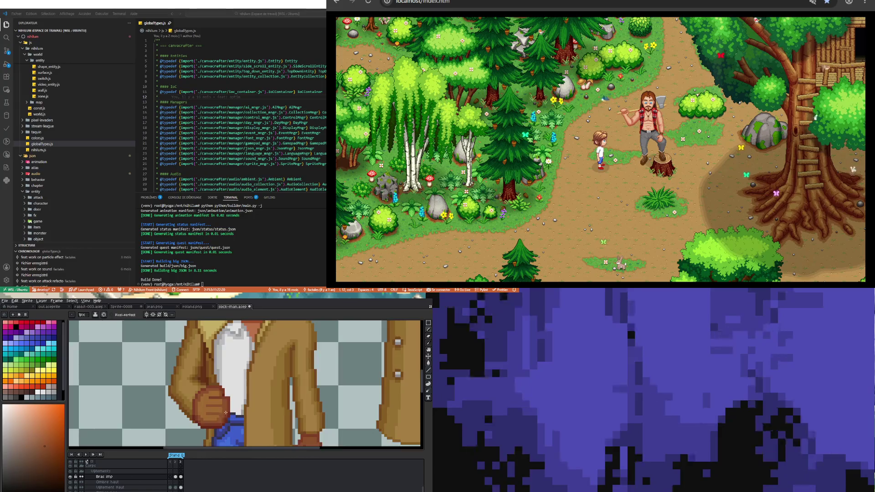
pyautogui.scroll(-3, 206, 404)
pyautogui.scroll(3, 222, 409)
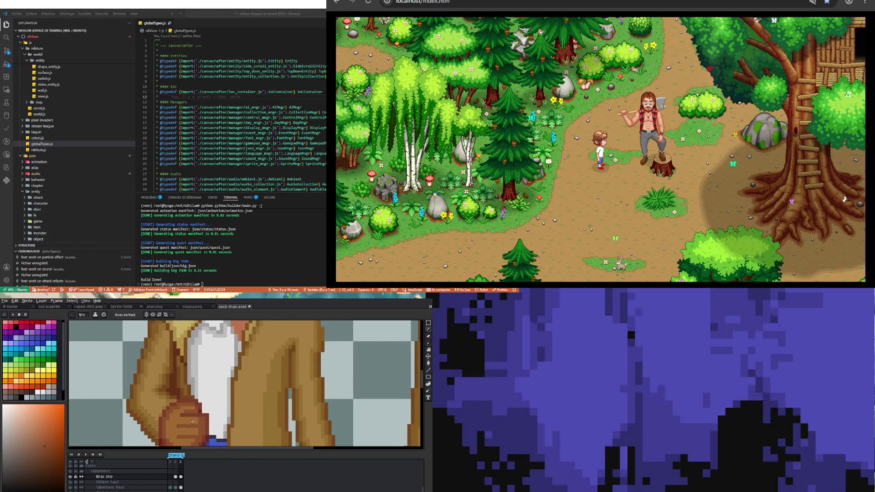
pyautogui.scroll(-4, 193, 421)
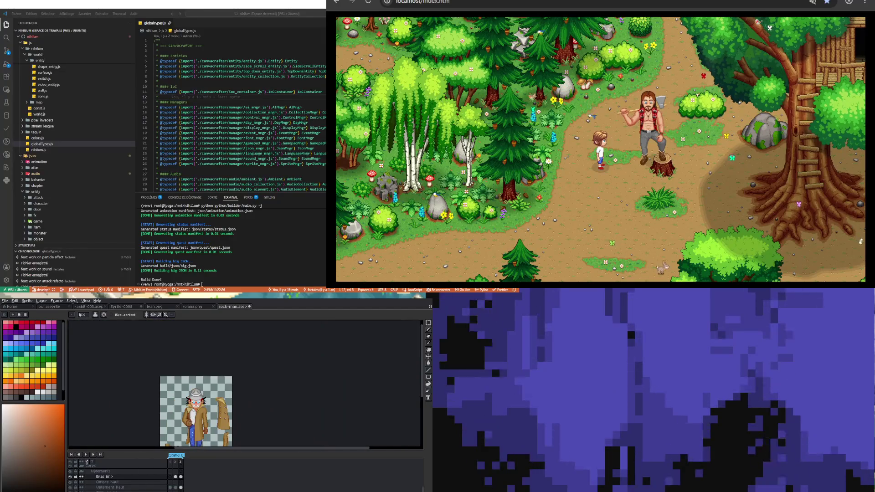
pyautogui.scroll(4, 183, 405)
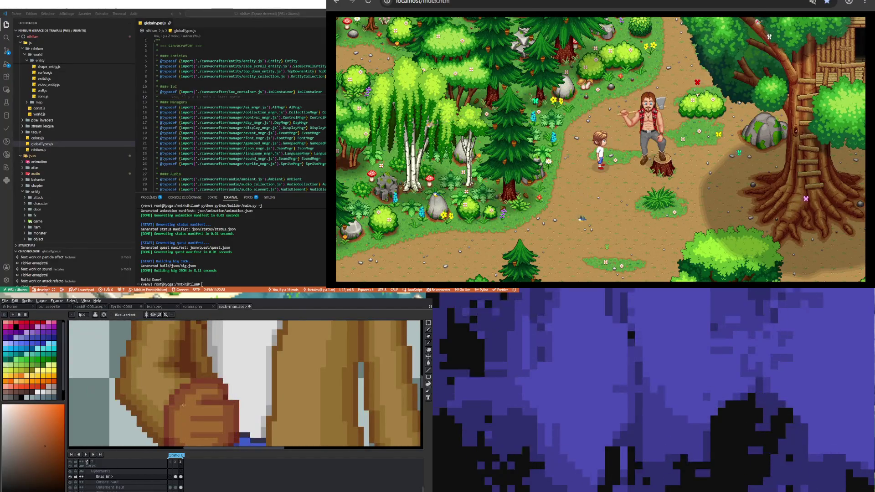
pyautogui.scroll(-3, 184, 405)
pyautogui.scroll(-1, 171, 422)
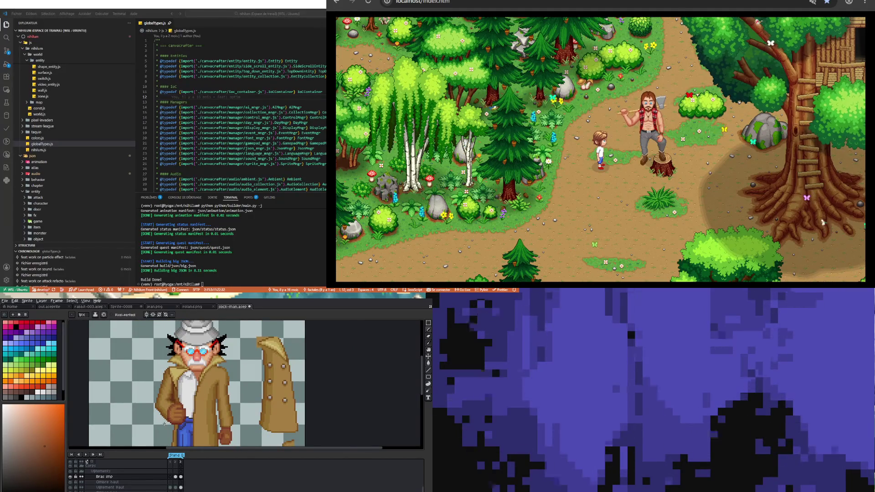
pyautogui.scroll(4, 148, 420)
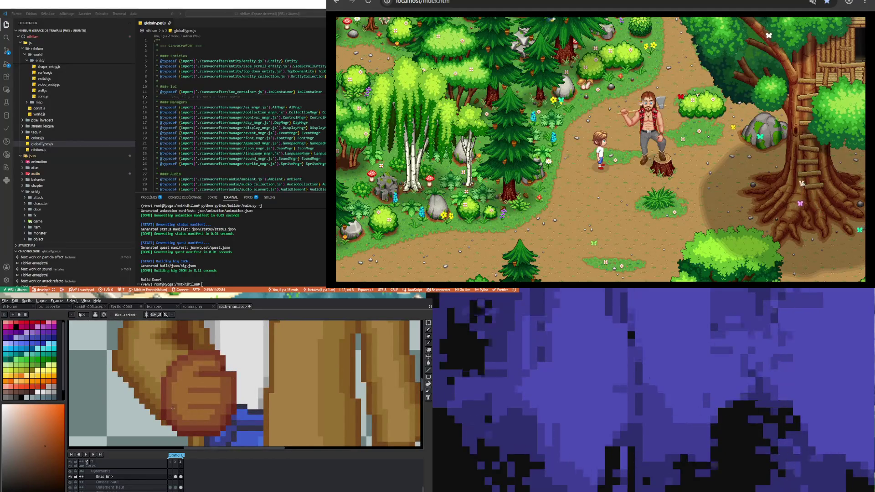
pyautogui.scroll(-3, 184, 405)
pyautogui.scroll(3, 185, 413)
pyautogui.scroll(-3, 180, 402)
pyautogui.scroll(3, 180, 402)
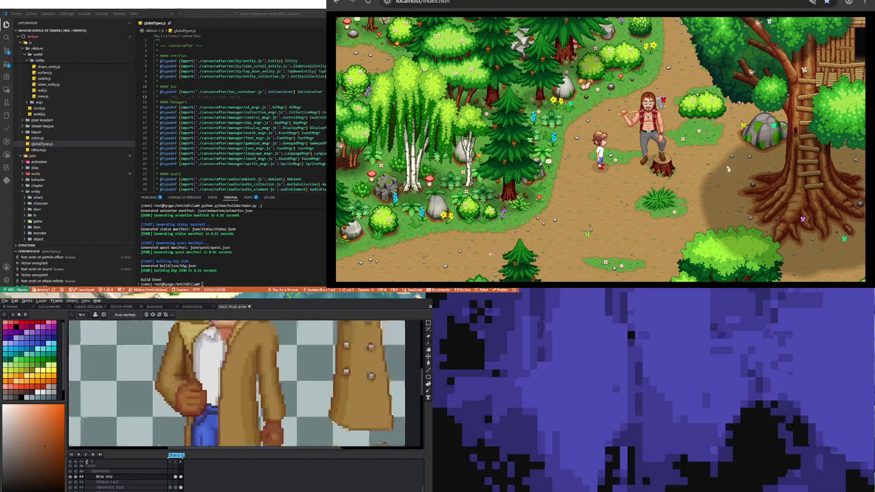
pyautogui.scroll(1, 195, 380)
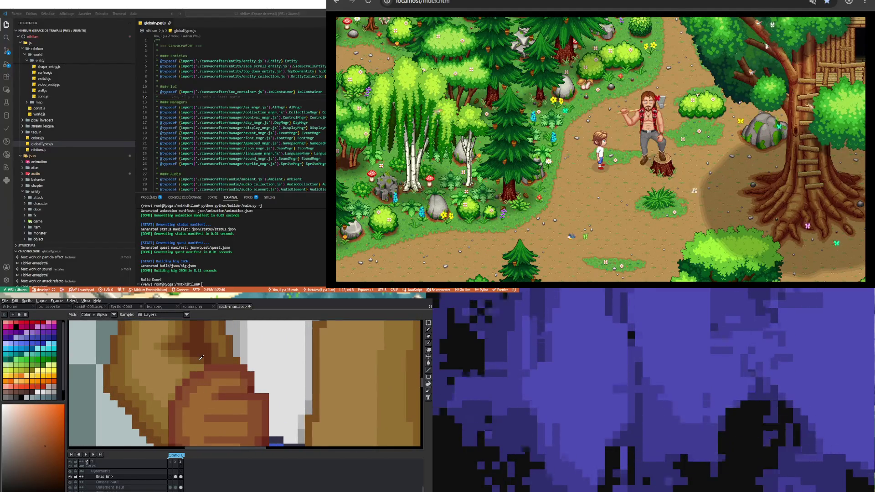
pyautogui.keyDown('alt'); pyautogui.click(180, 380); pyautogui.keyUp('alt')
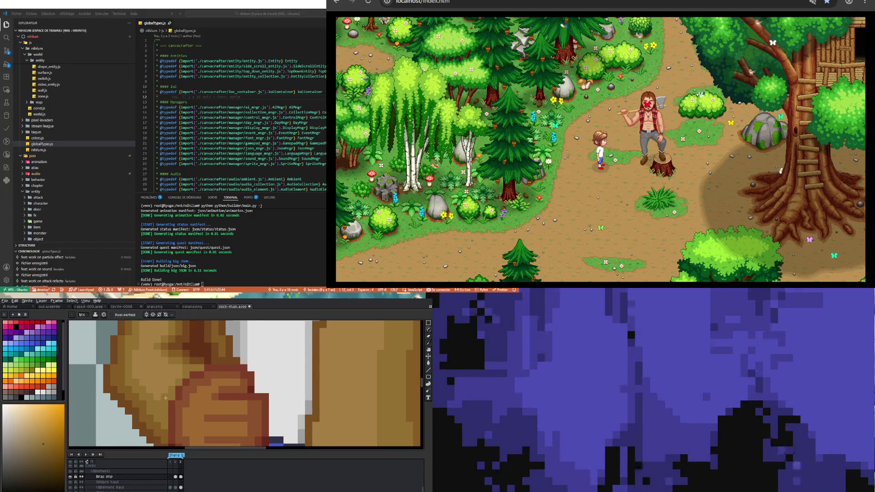
# Sample a tan shade from the hand with the Eyedropper.
pyautogui.scroll(-2, 180, 376)
pyautogui.scroll(2, 179, 392)
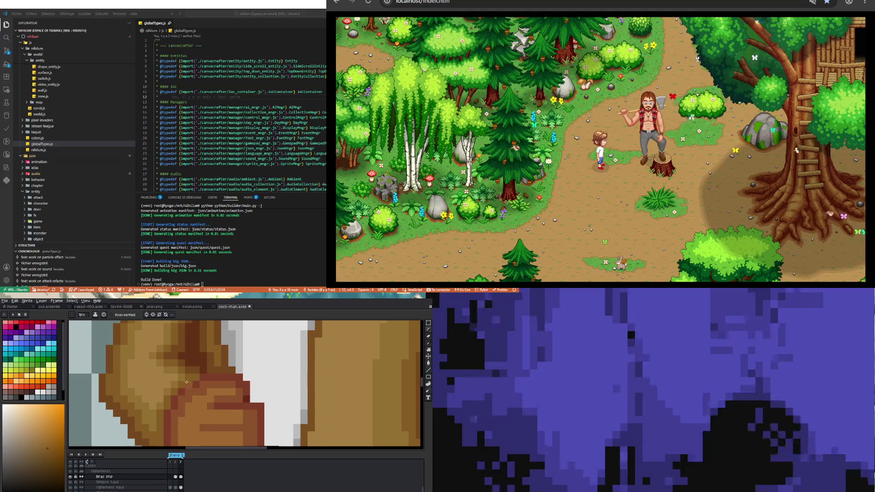
pyautogui.press('i')
pyautogui.keyDown('alt'); pyautogui.click(158, 401); pyautogui.keyUp('alt')
# Zoom in and out over the fist to touch up the brown knuckle shading.
pyautogui.scroll(-3, 159, 401)
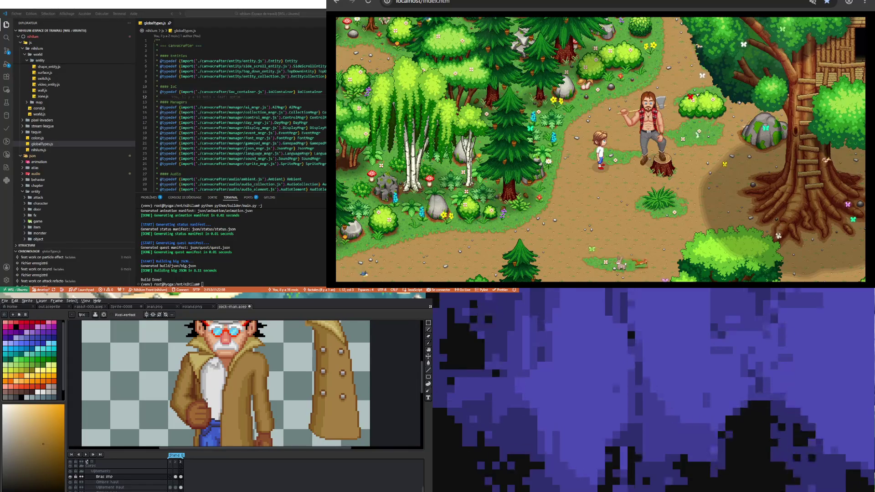
pyautogui.scroll(2, 178, 405)
pyautogui.scroll(-3, 210, 396)
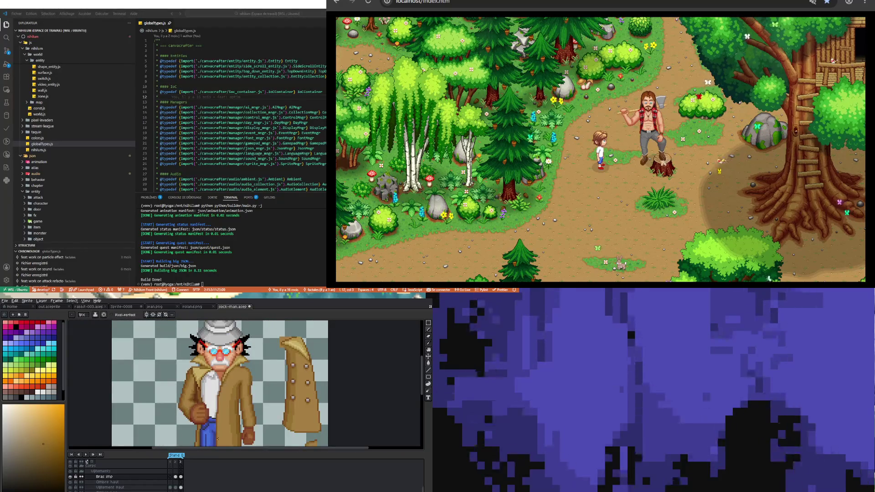
pyautogui.scroll(4, 179, 361)
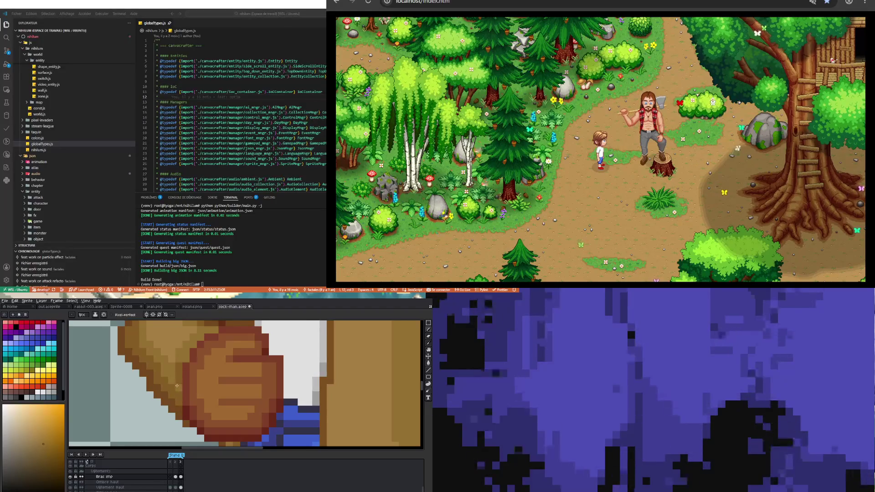
pyautogui.scroll(-3, 179, 368)
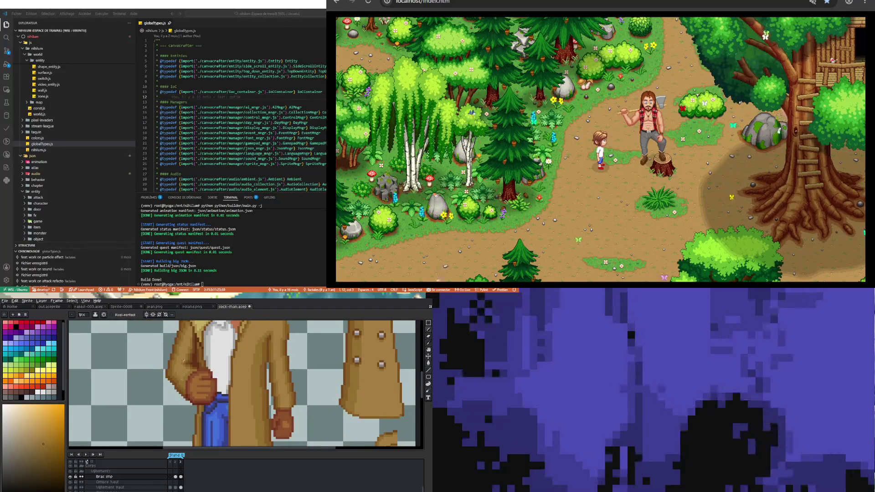
pyautogui.scroll(3, 170, 374)
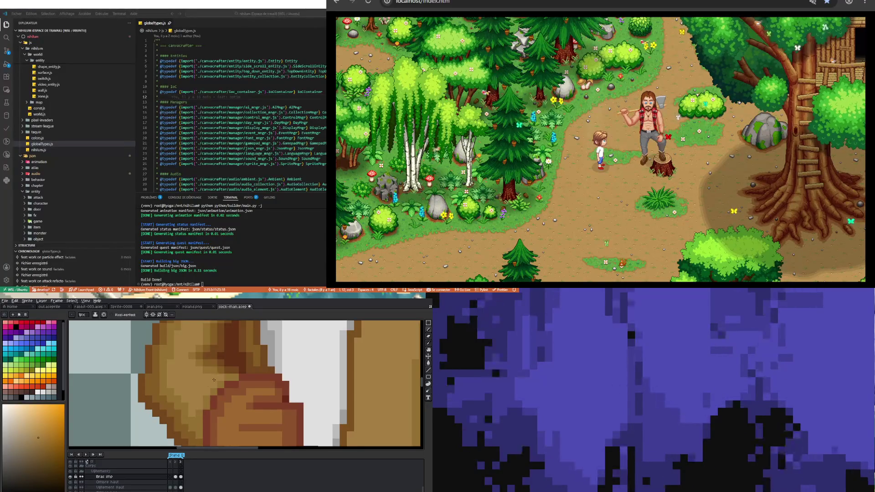
pyautogui.scroll(-2, 217, 378)
pyautogui.scroll(2, 190, 405)
pyautogui.scroll(-2, 190, 404)
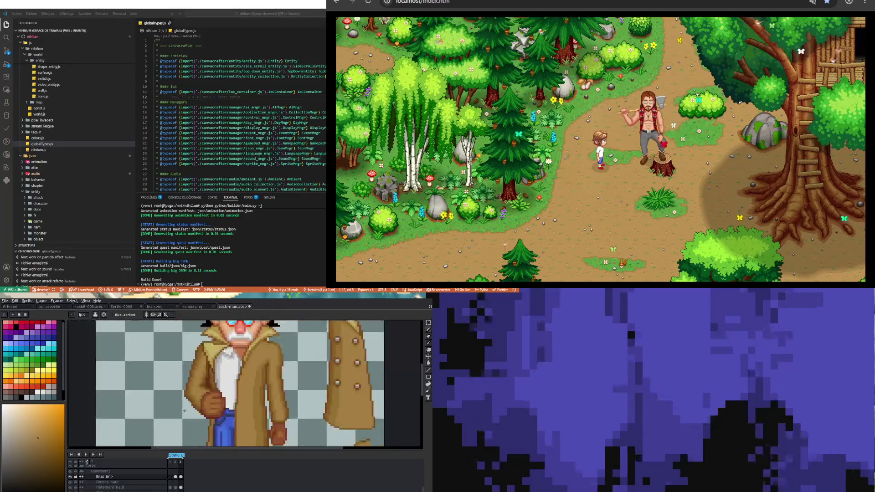
pyautogui.scroll(2, 184, 414)
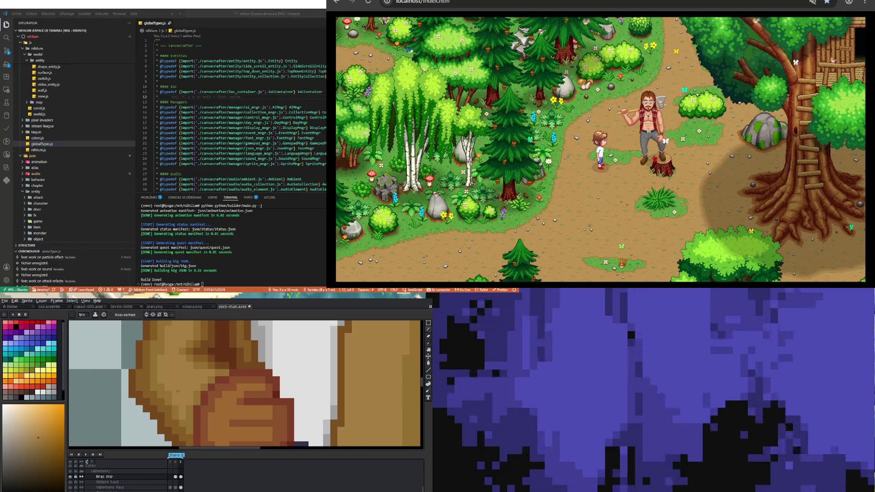
pyautogui.scroll(-2, 178, 397)
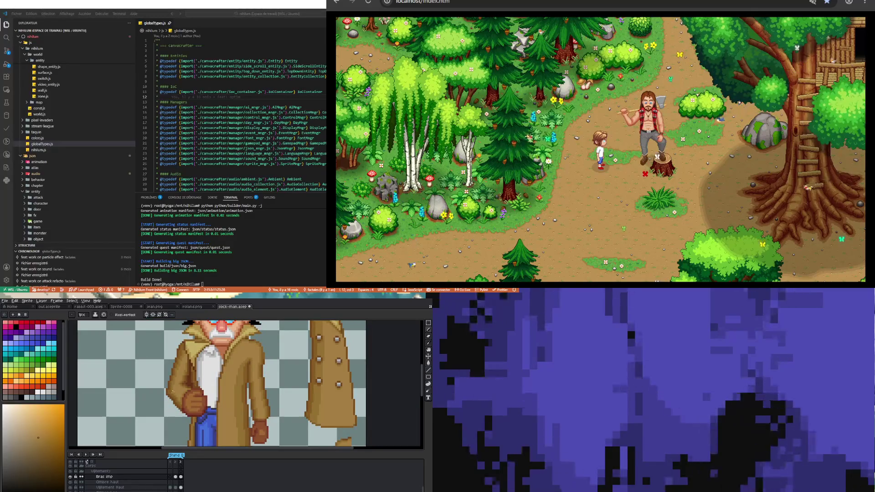
pyautogui.scroll(-2, 176, 393)
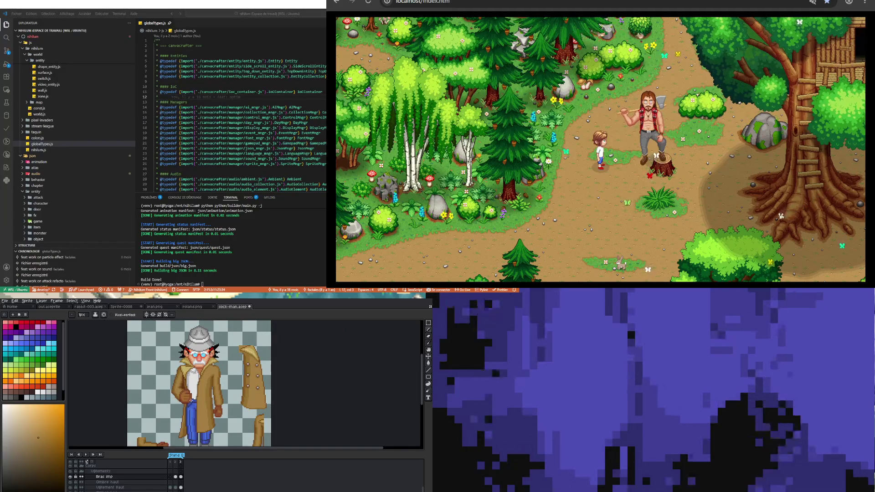
pyautogui.scroll(1, 190, 410)
pyautogui.scroll(-3, 190, 409)
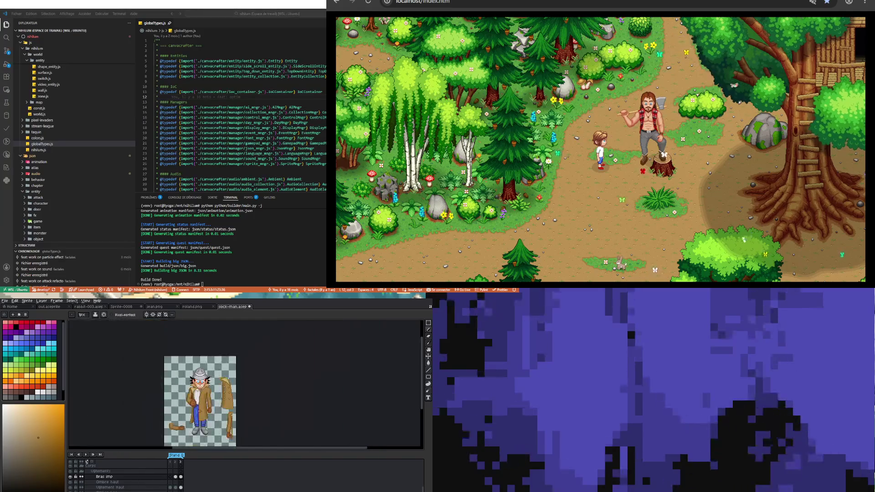
pyautogui.scroll(1, 190, 410)
pyautogui.scroll(1, 200, 419)
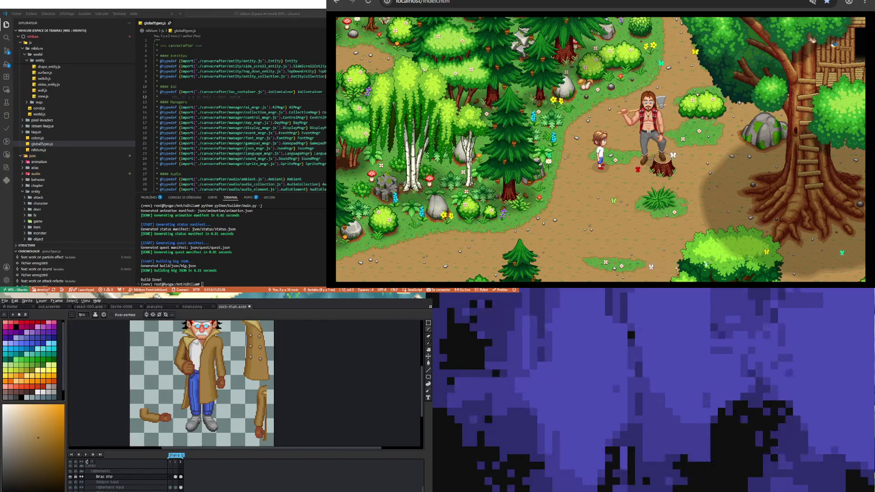
pyautogui.scroll(-1, 199, 419)
pyautogui.scroll(1, 203, 411)
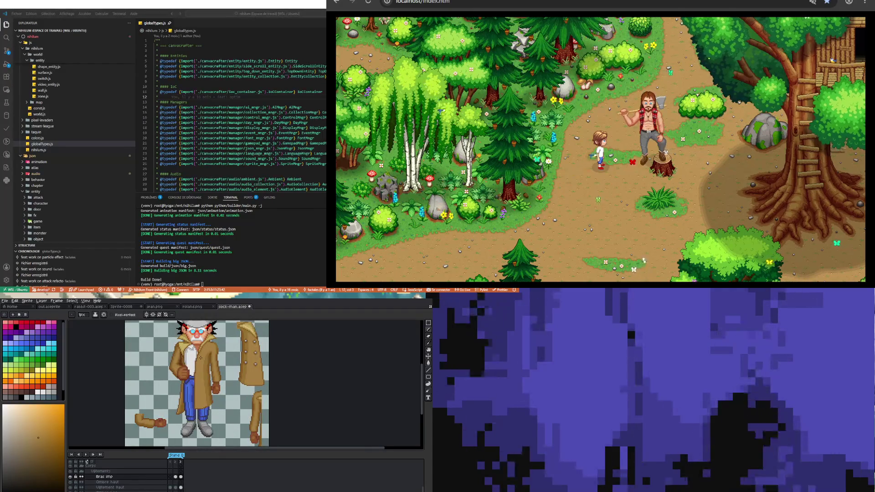
pyautogui.scroll(2, 198, 362)
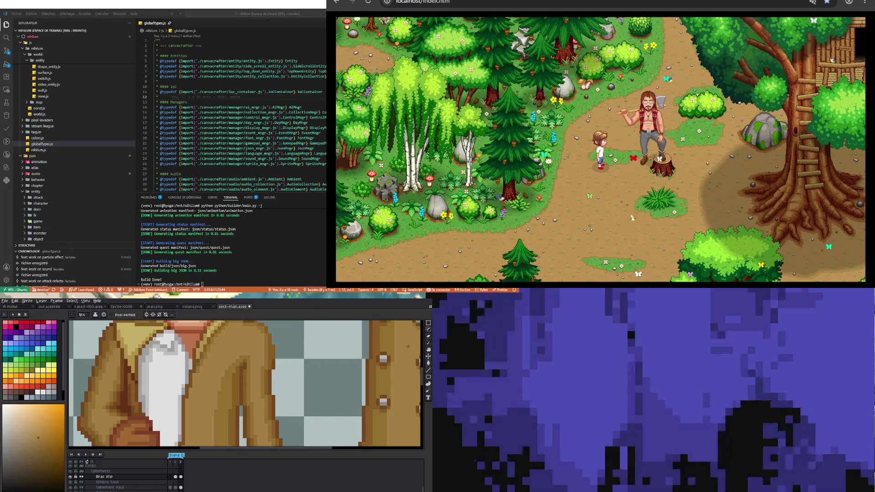
# Try bluish-grey palette swatches, then set the drawing colour to the coat's reddish brown.
pyautogui.click(429, 344)
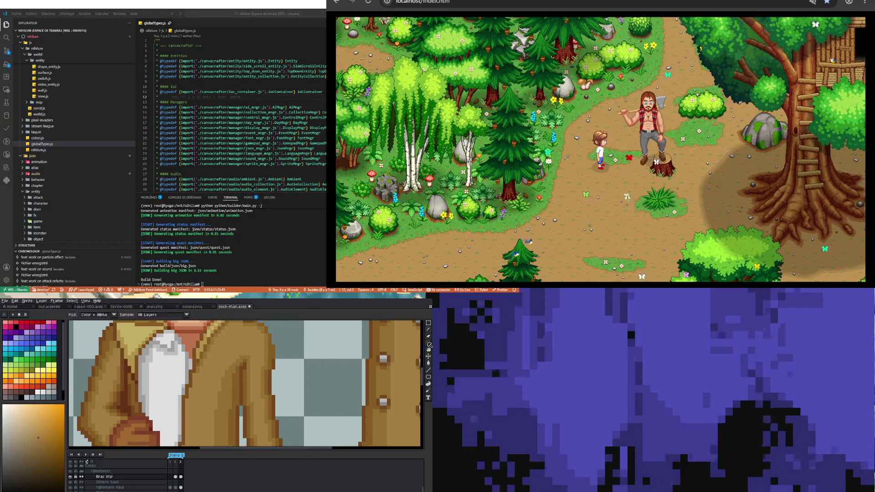
pyautogui.click(187, 360)
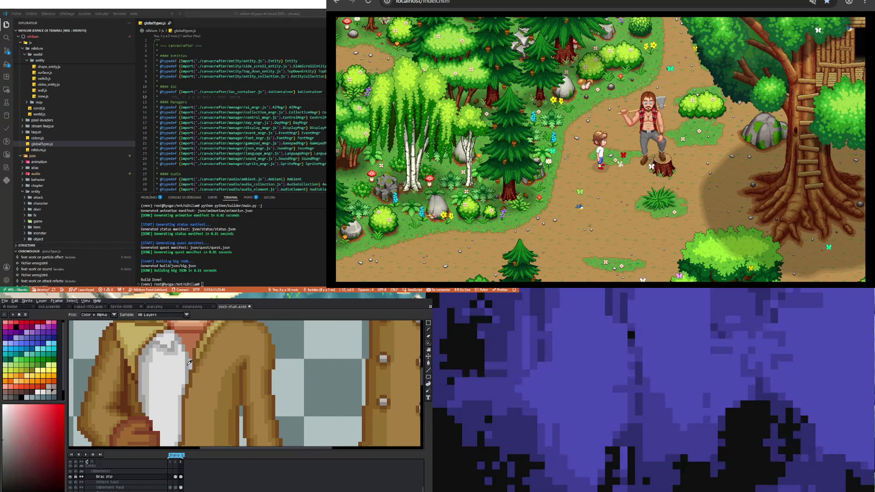
pyautogui.click(38, 398)
pyautogui.press('b')
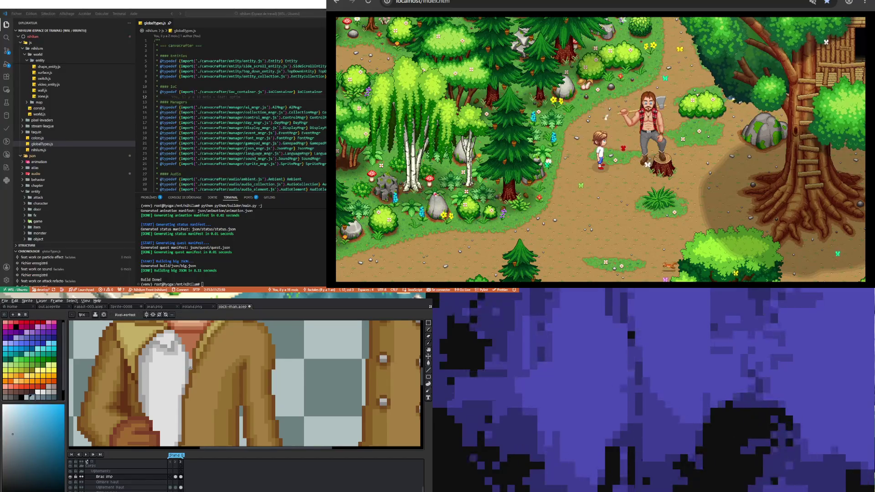
pyautogui.click(44, 398)
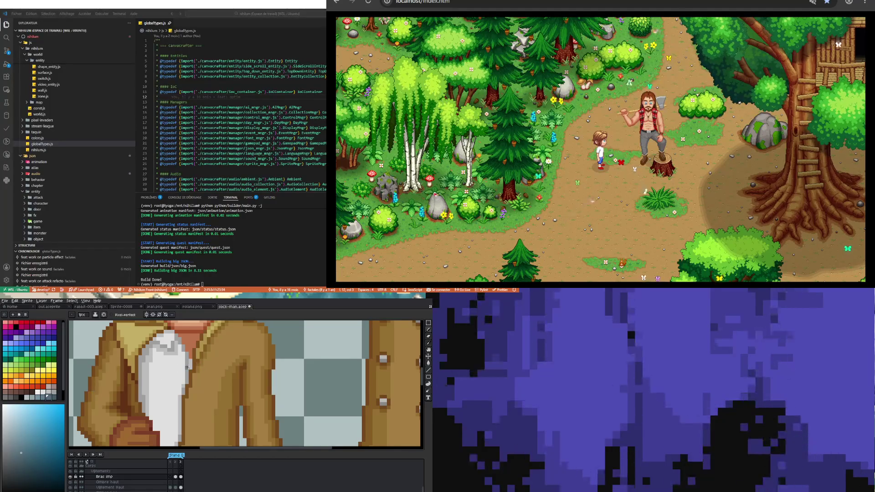
pyautogui.press('i')
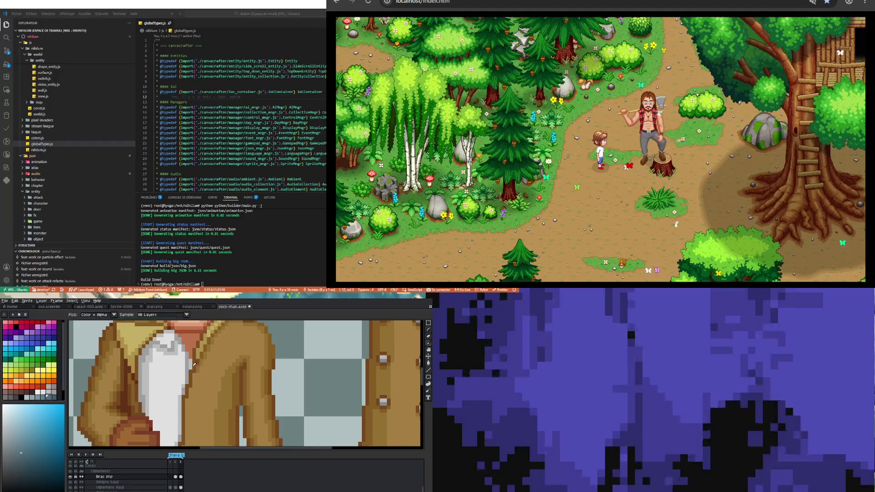
pyautogui.click(190, 364)
pyautogui.press('b')
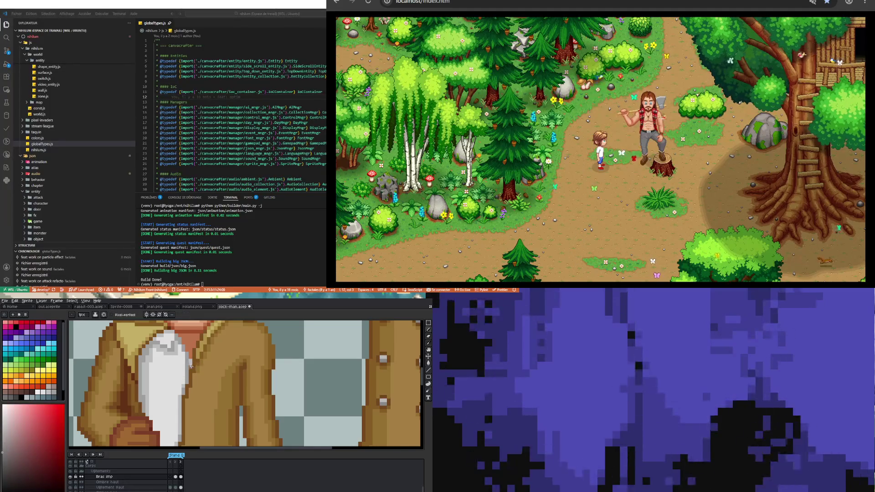
pyautogui.scroll(-3, 191, 367)
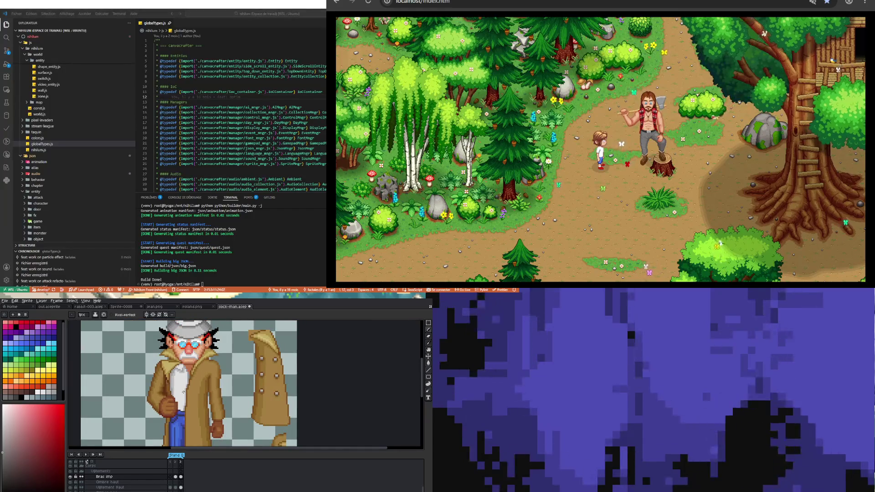
pyautogui.scroll(-3, 183, 419)
pyautogui.scroll(2, 185, 420)
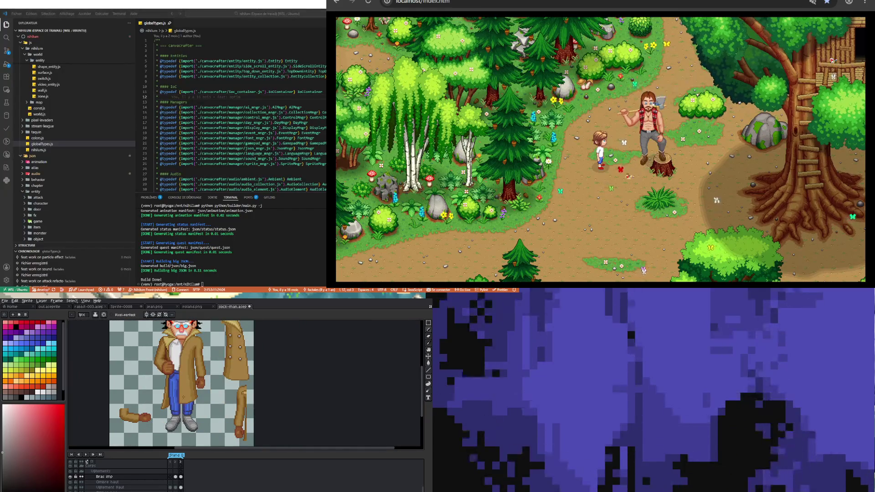
pyautogui.scroll(2, 183, 396)
pyautogui.scroll(-3, 181, 395)
pyautogui.scroll(2, 180, 394)
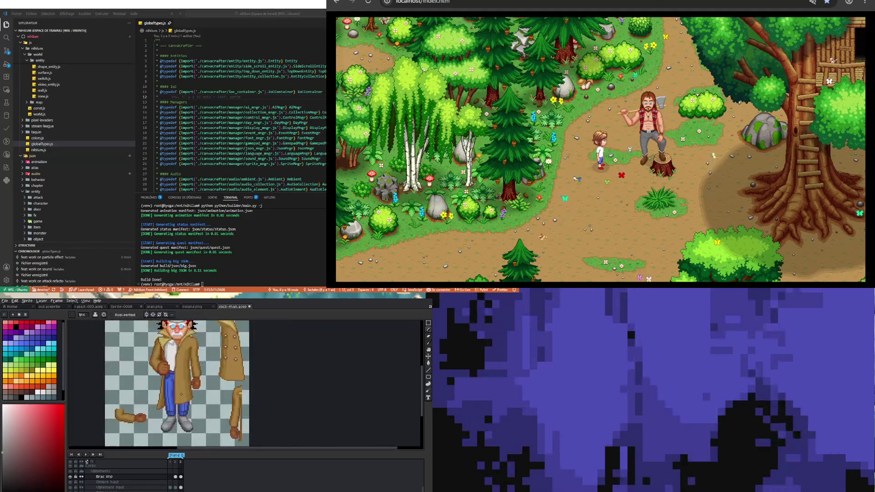
pyautogui.scroll(-3, 181, 394)
pyautogui.scroll(2, 182, 393)
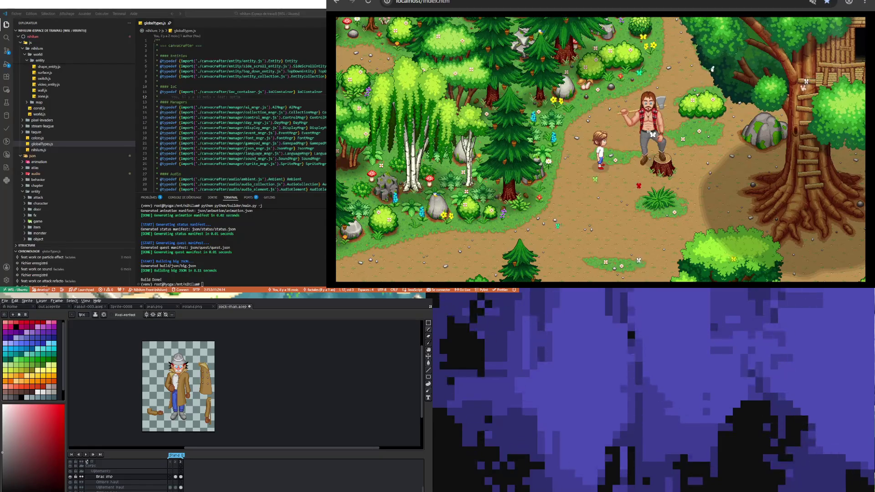
pyautogui.scroll(5, 169, 383)
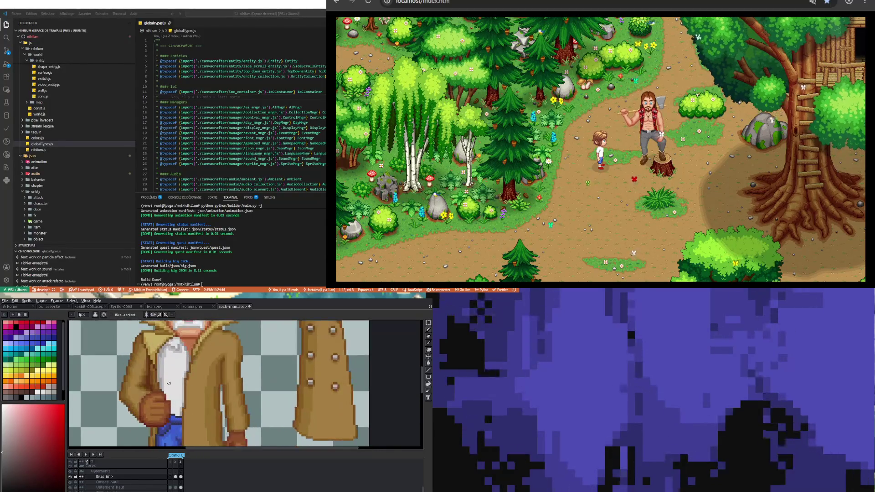
pyautogui.scroll(-5, 167, 383)
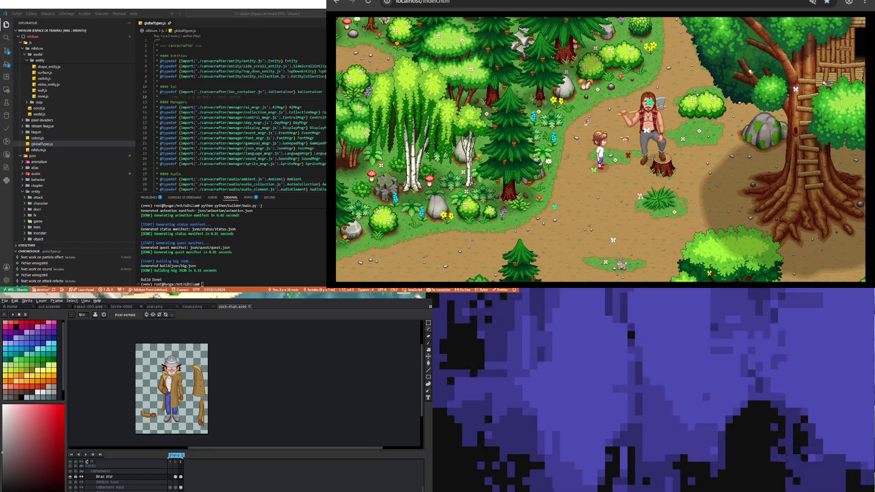
pyautogui.scroll(3, 155, 398)
pyautogui.scroll(2, 174, 374)
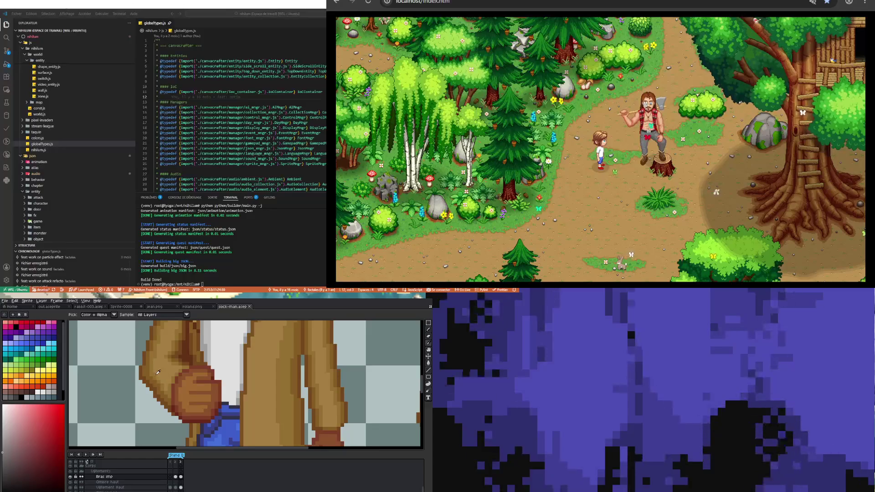
# Pick the sleeve's brown for the 1px Pencil and zoom out to the whole sprite.
pyautogui.click(158, 377)
pyautogui.press('b')
pyautogui.scroll(2, 159, 378)
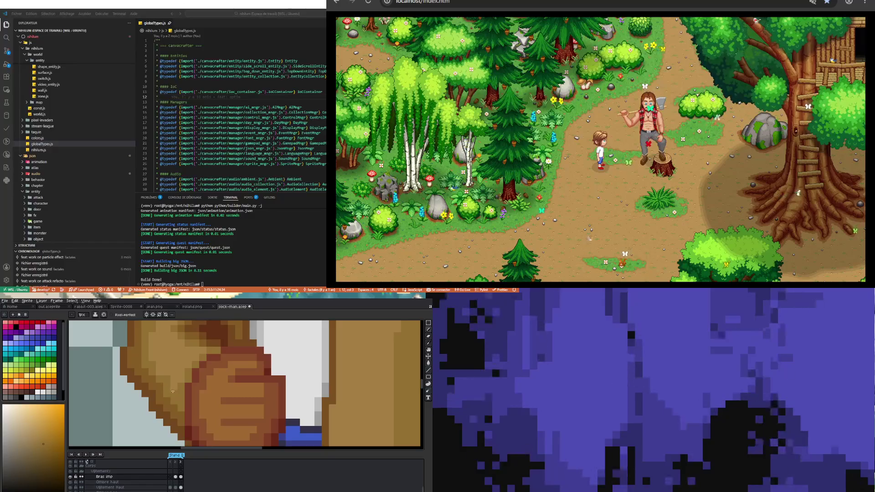
pyautogui.scroll(-2, 155, 387)
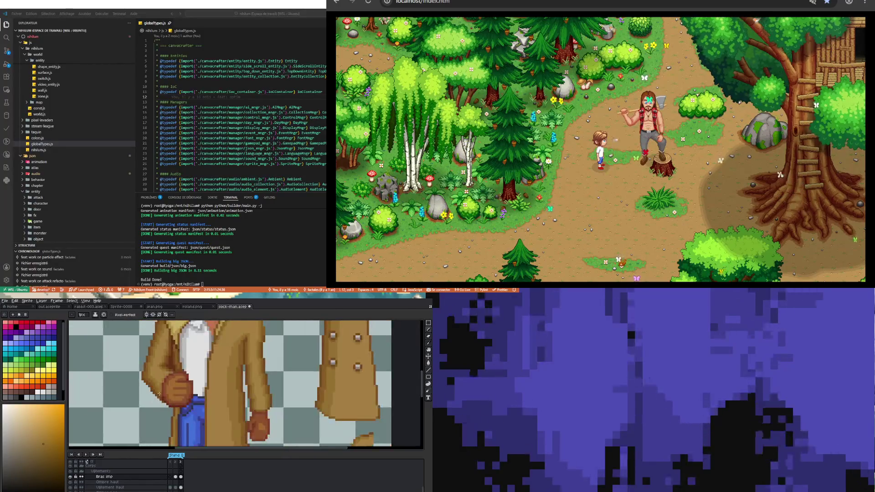
pyautogui.scroll(2, 157, 389)
pyautogui.scroll(-3, 155, 386)
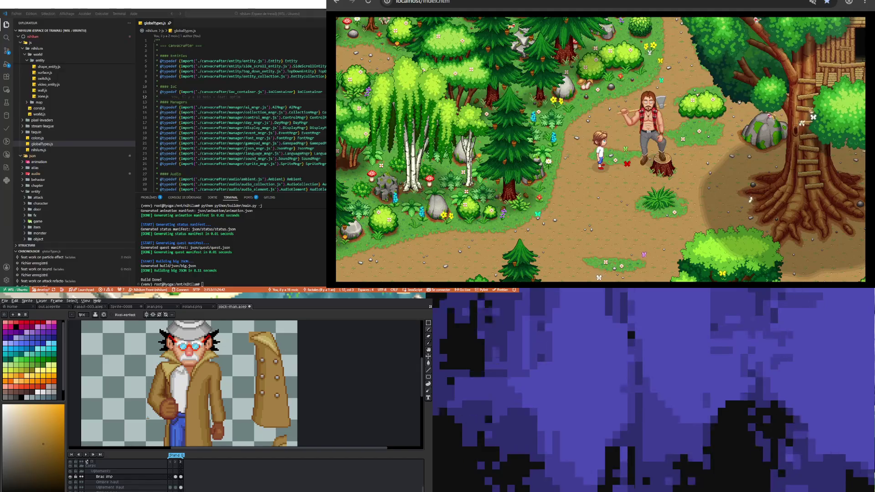
pyautogui.scroll(-3, 147, 413)
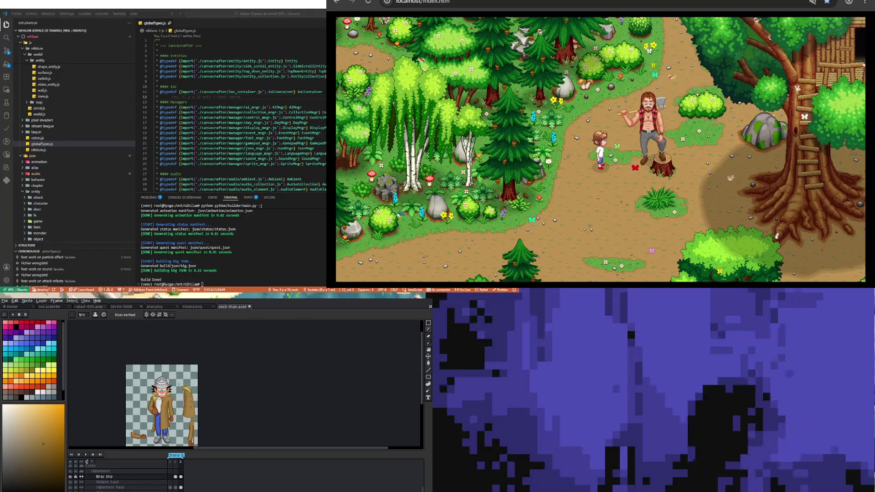
pyautogui.scroll(4, 138, 394)
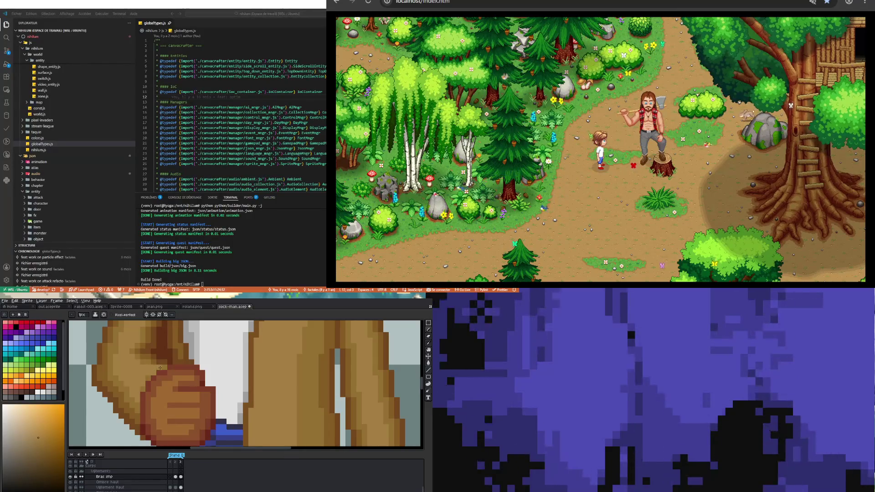
pyautogui.scroll(-3, 144, 380)
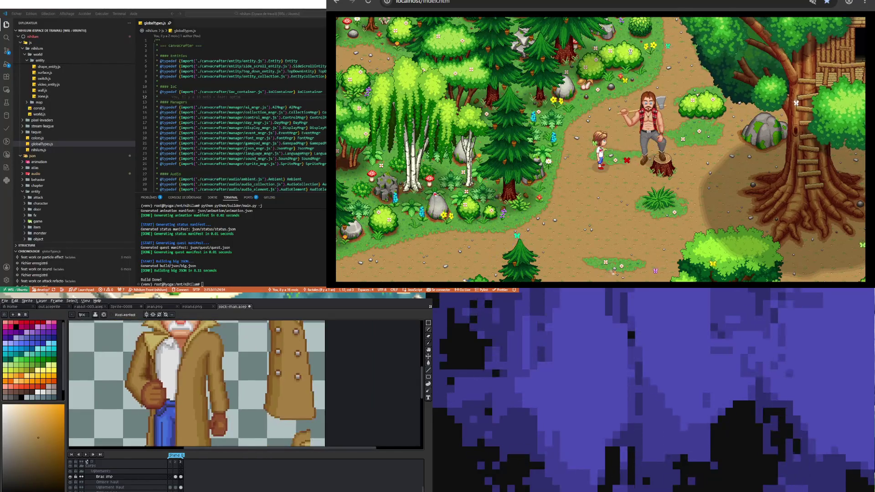
pyautogui.scroll(3, 150, 388)
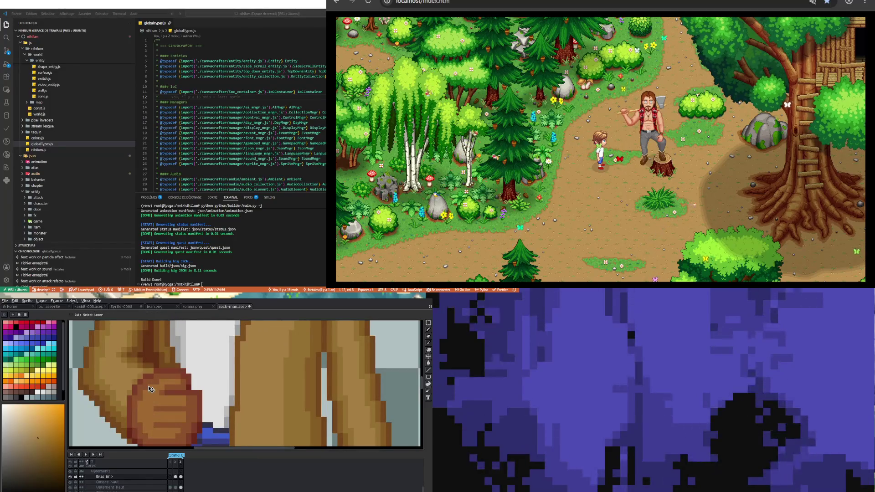
pyautogui.press('b')
pyautogui.scroll(-4, 145, 388)
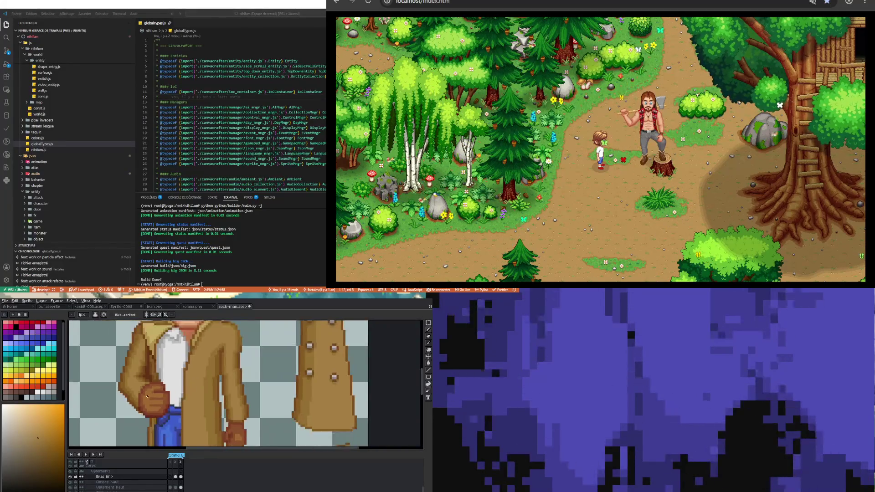
pyautogui.scroll(-2, 148, 400)
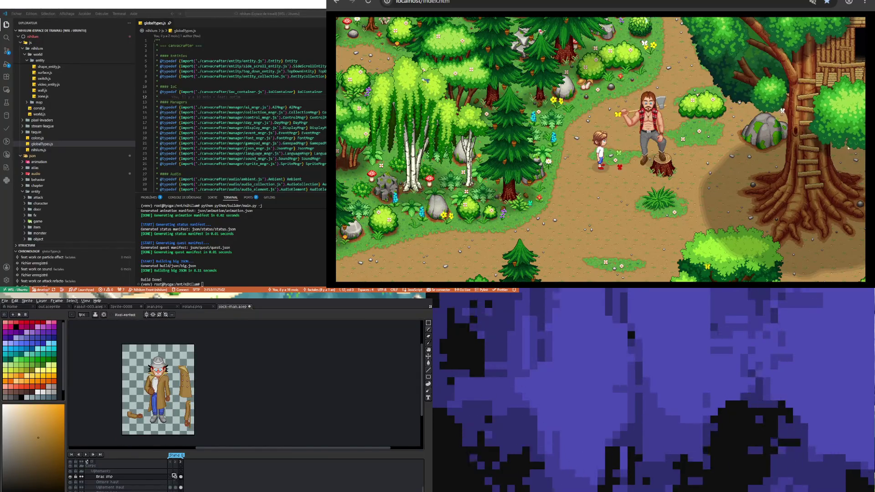
# Save the sprite and add a fourth frame with cels on every layer.
pyautogui.hotkey('ctrl', 's')
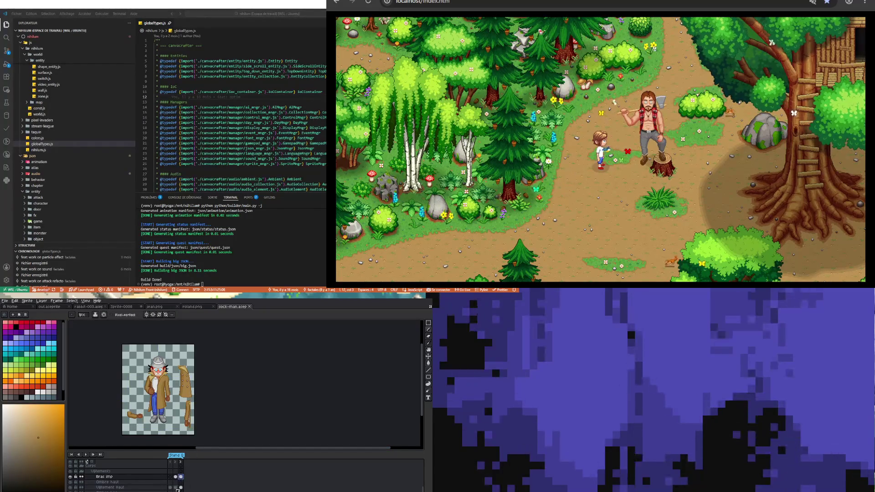
pyautogui.hotkey('alt', 'n')
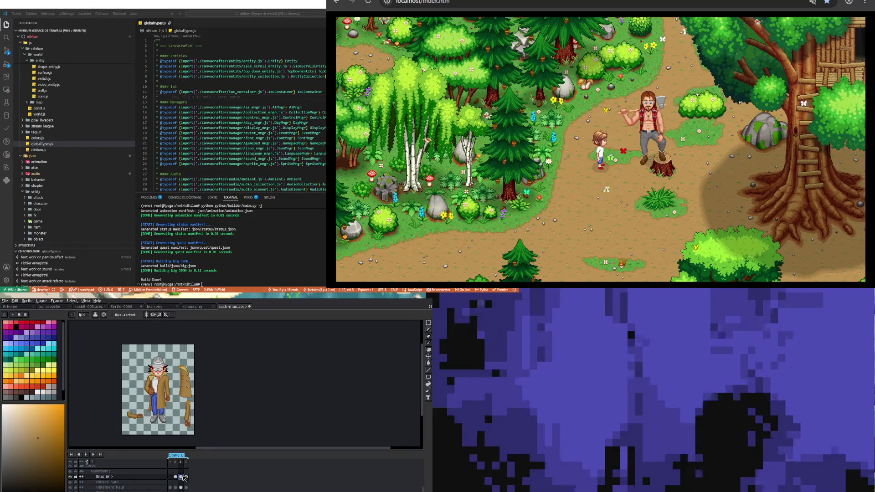
pyautogui.hotkey('shift', 'q')
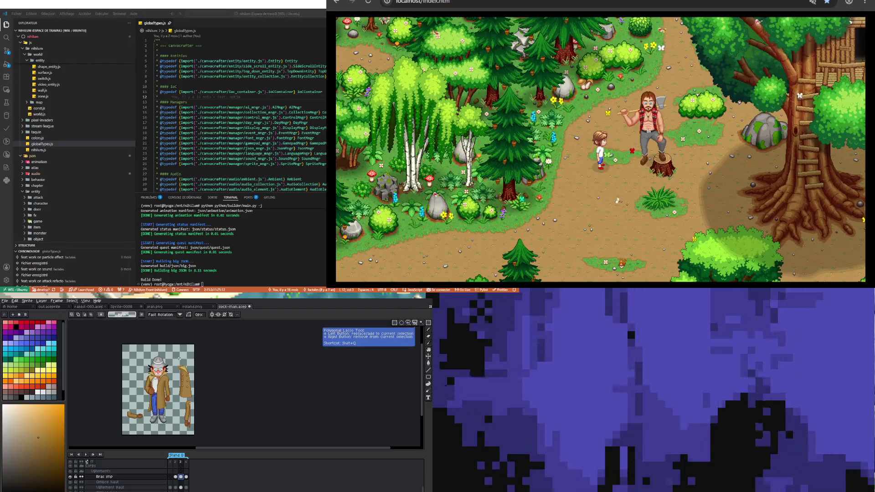
# Delete the two loose arm pieces and select the spare coat piece, activating the Vêtement Haut layer.
pyautogui.moveTo(210, 366); pyautogui.dragTo(175, 430)
pyautogui.press('Delete')
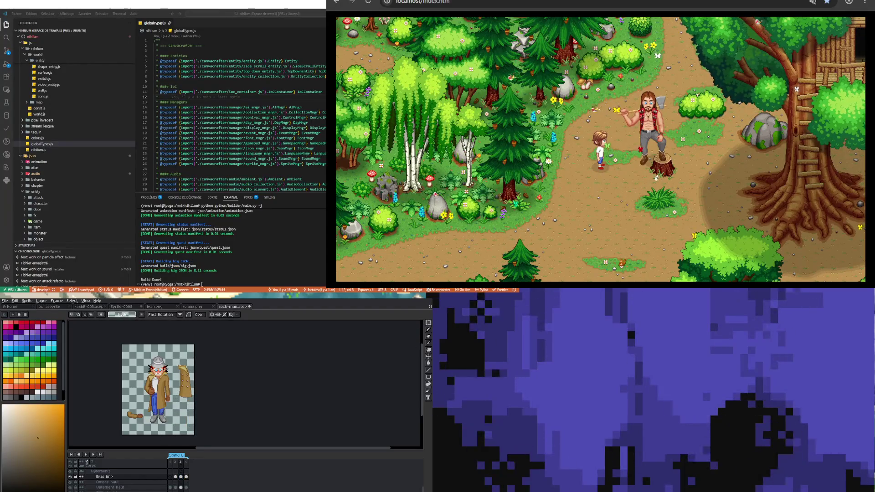
pyautogui.moveTo(124, 403); pyautogui.dragTo(145, 434)
pyautogui.press('Delete')
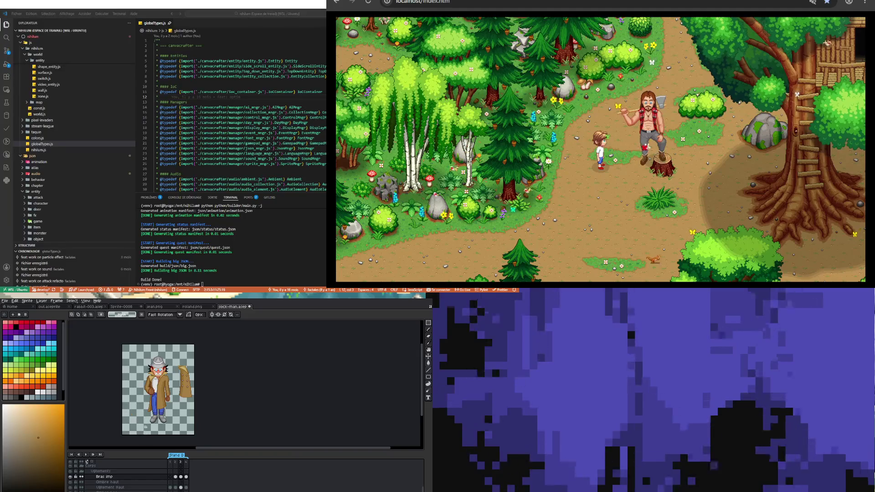
pyautogui.moveTo(174, 356); pyautogui.dragTo(195, 417)
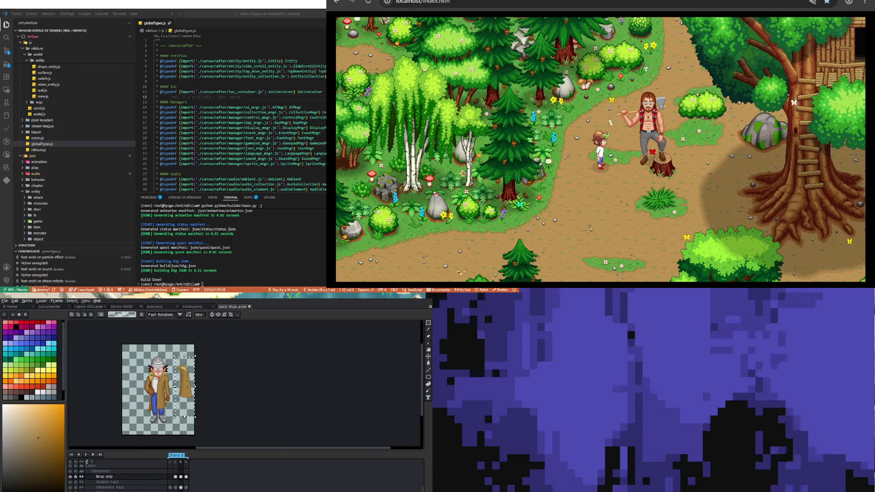
pyautogui.click(191, 405)
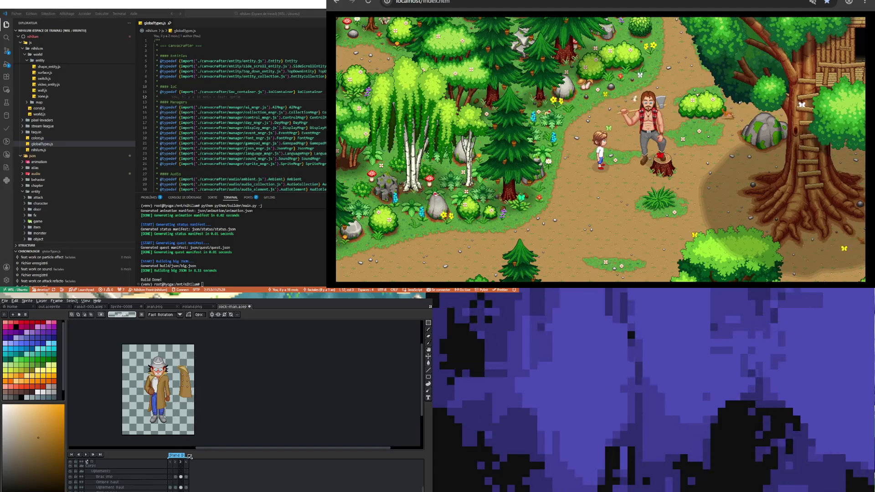
pyautogui.click(136, 487)
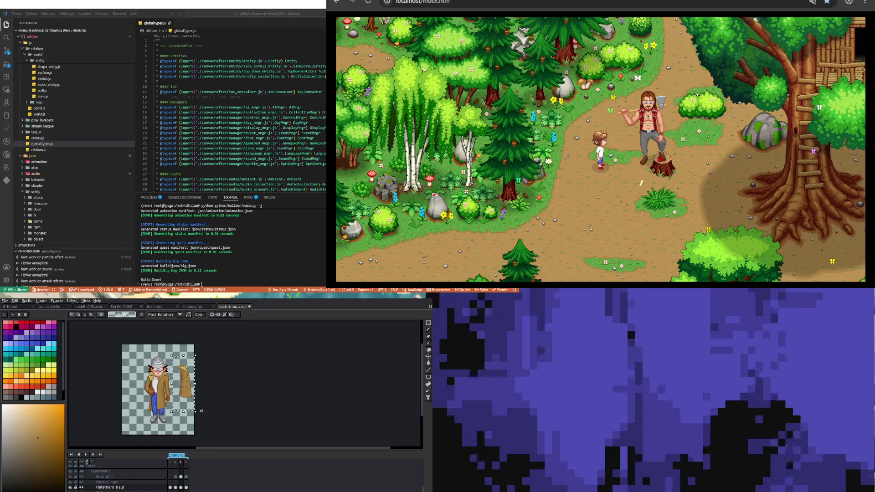
# Delete the spare coat piece and compare frames 2, 3 and 4.
pyautogui.press('Delete')
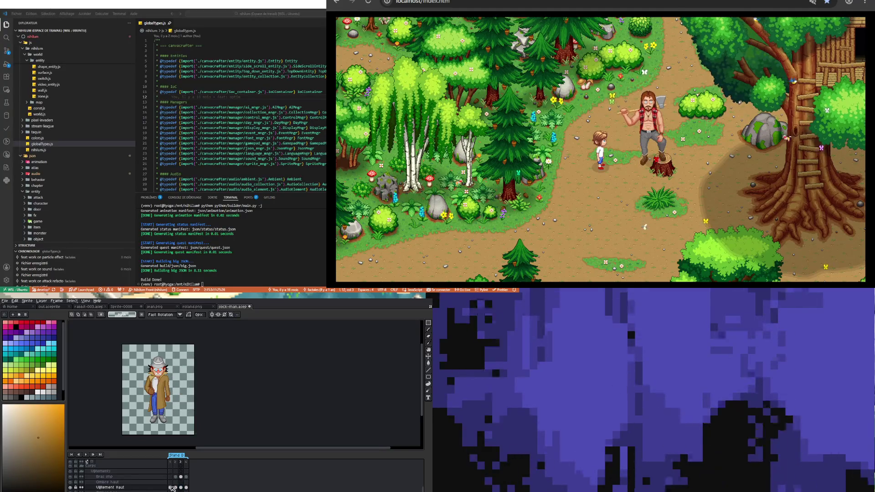
pyautogui.click(176, 488)
pyautogui.click(181, 487)
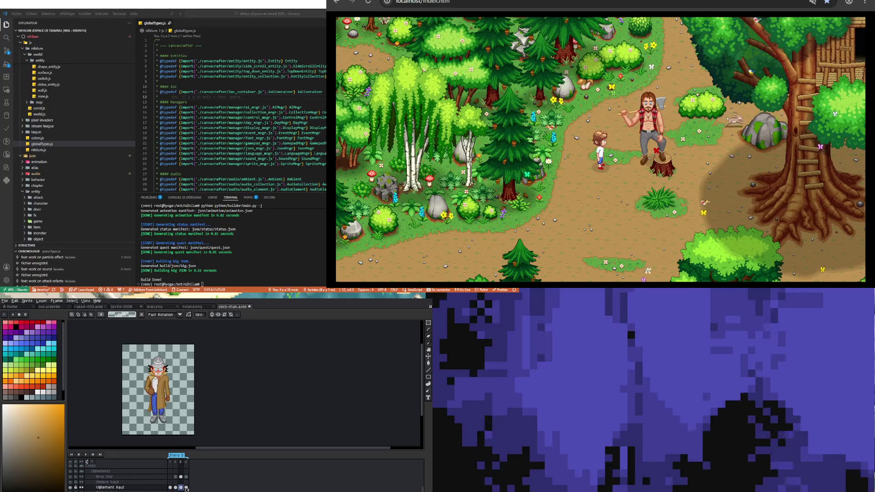
pyautogui.click(186, 488)
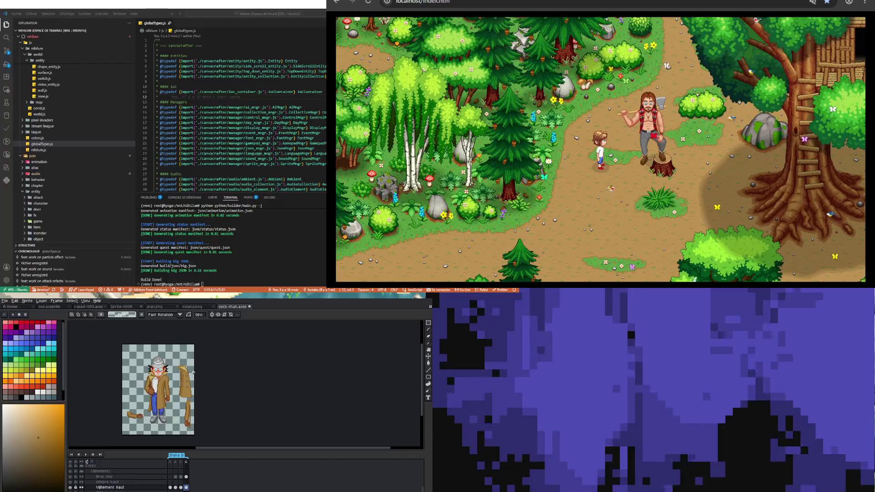
pyautogui.scroll(3, 189, 422)
pyautogui.scroll(-2, 189, 422)
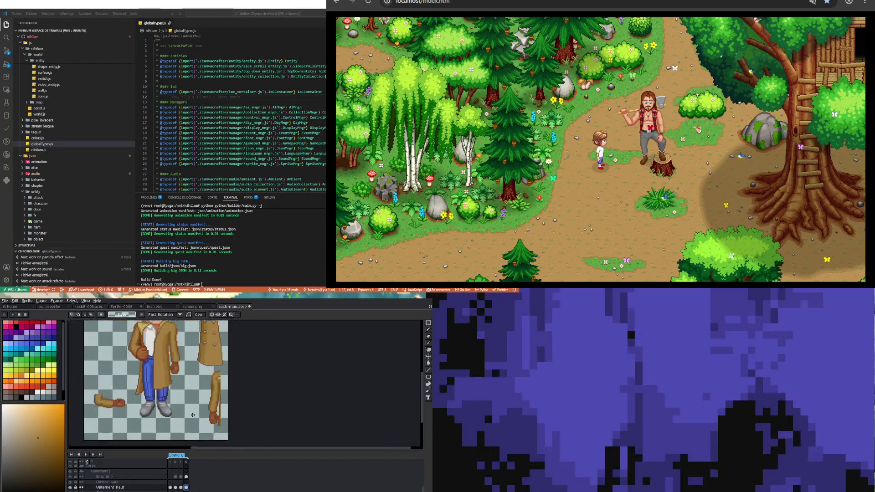
pyautogui.scroll(-1, 156, 367)
pyautogui.scroll(1, 155, 367)
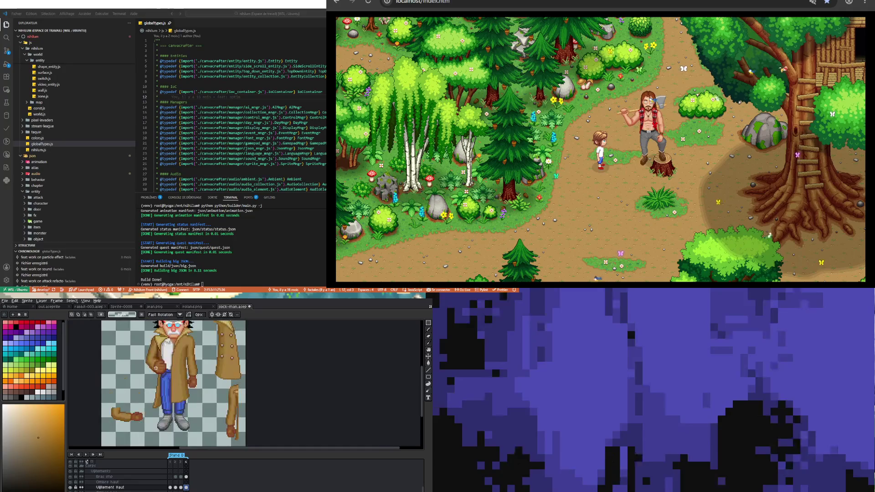
# Make the Bras imp layer active on frame 4 and select the left coat flap.
pyautogui.moveTo(148, 368); pyautogui.dragTo(167, 418)
pyautogui.click(167, 418)
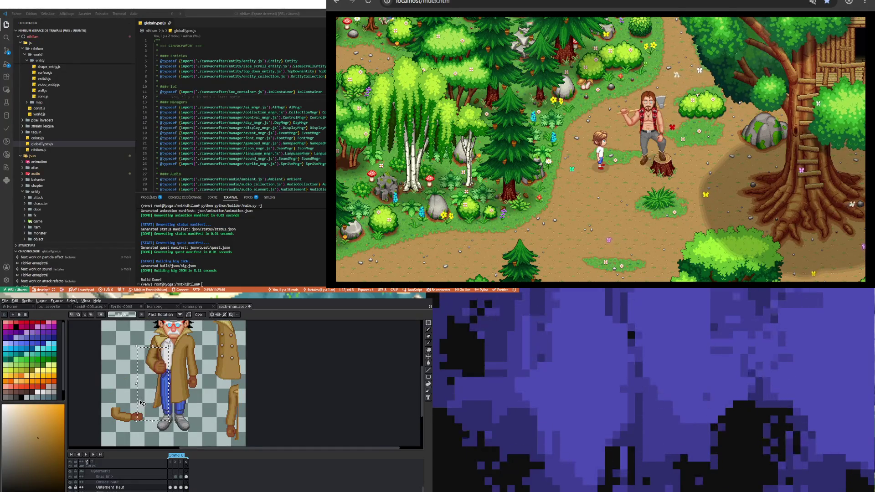
pyautogui.scroll(2, 155, 407)
pyautogui.moveTo(148, 416); pyautogui.dragTo(174, 345)
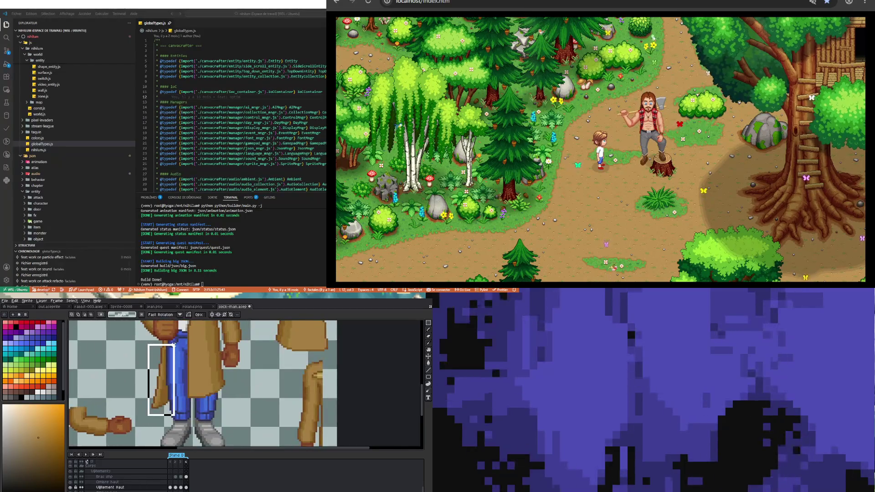
pyautogui.click(174, 341)
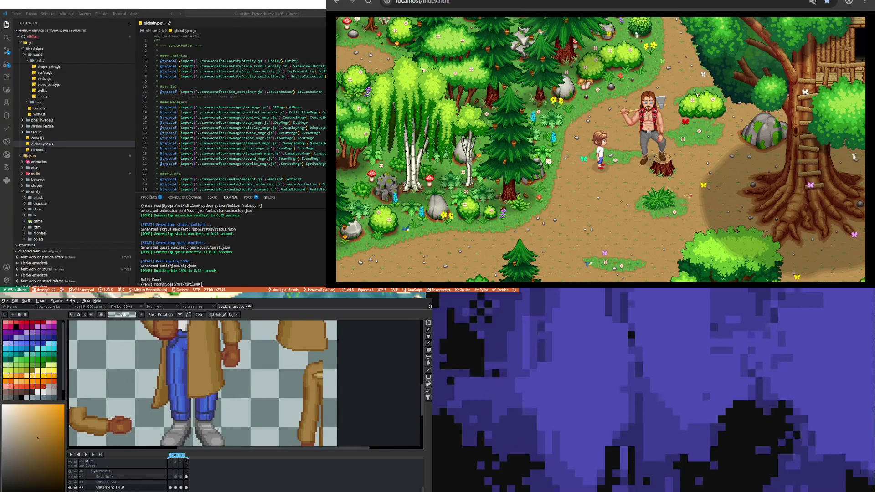
pyautogui.click(187, 476)
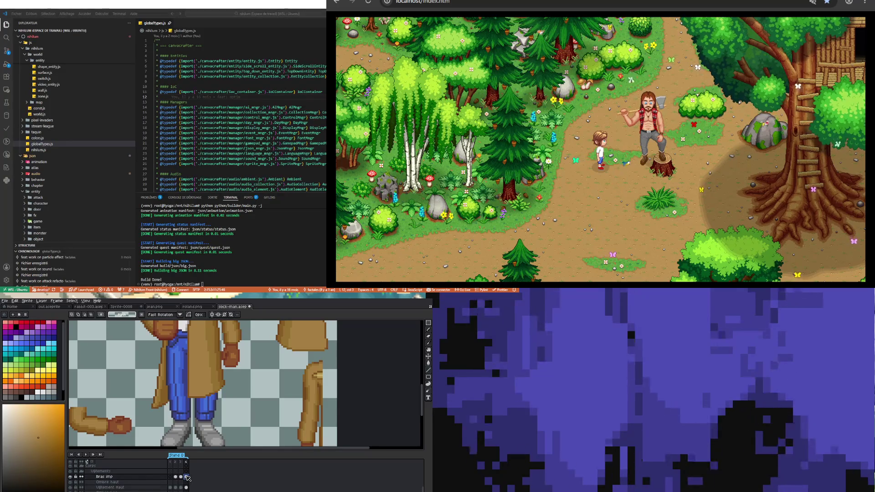
pyautogui.scroll(-2, 183, 387)
pyautogui.scroll(2, 182, 387)
pyautogui.moveTo(161, 405); pyautogui.dragTo(185, 334)
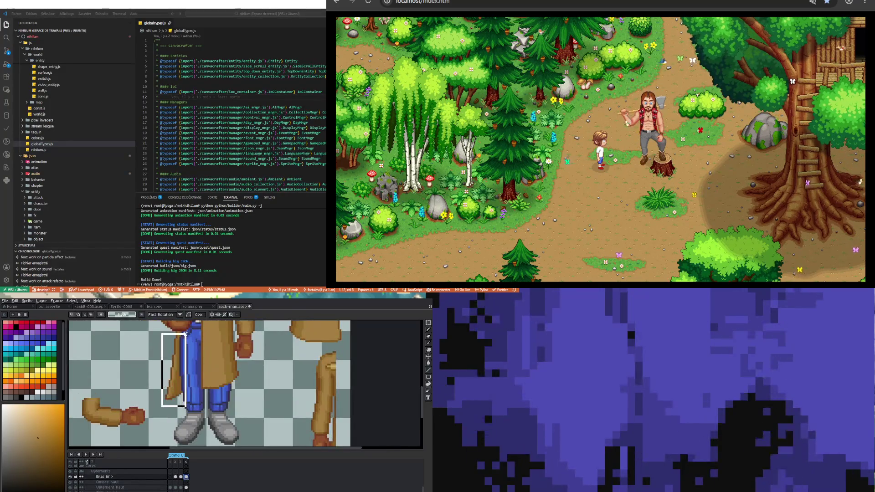
pyautogui.scroll(-3, 185, 333)
pyautogui.scroll(2, 167, 354)
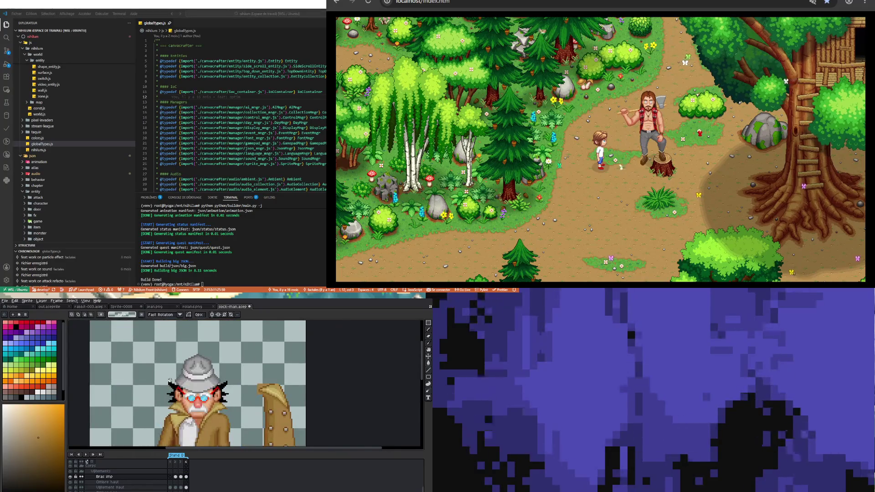
pyautogui.scroll(-2, 170, 380)
pyautogui.scroll(2, 154, 395)
# Cut the hand at the coat's front edge, then delete the pasted piece and arm pixels.
pyautogui.moveTo(148, 400); pyautogui.dragTo(188, 371)
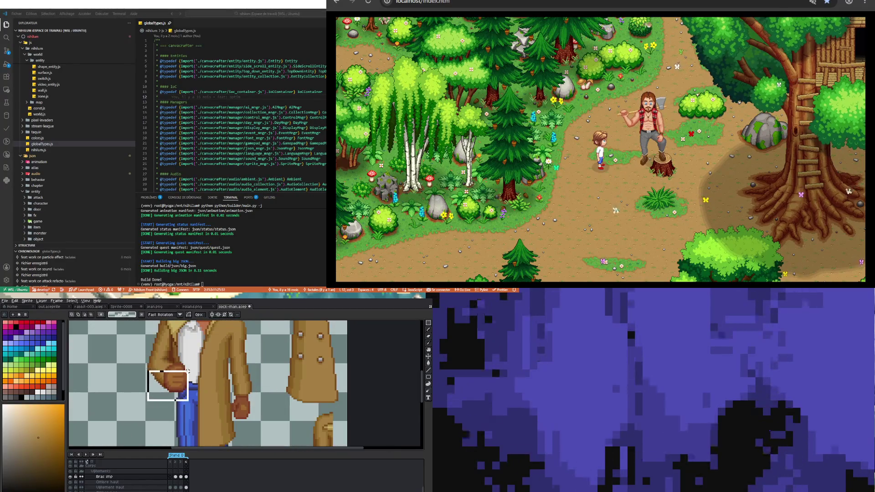
pyautogui.hotkey('ctrl', 'x')
pyautogui.hotkey('ctrl', 'v')
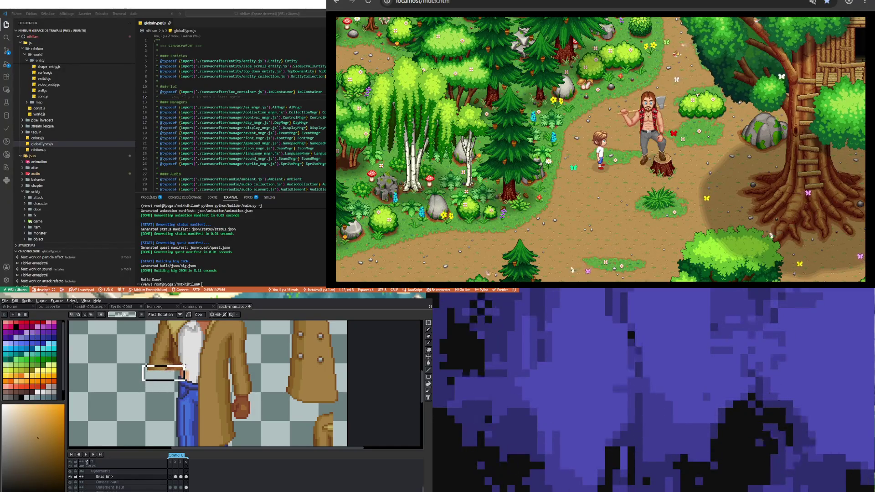
pyautogui.moveTo(185, 366); pyautogui.dragTo(184, 358)
pyautogui.press('Delete')
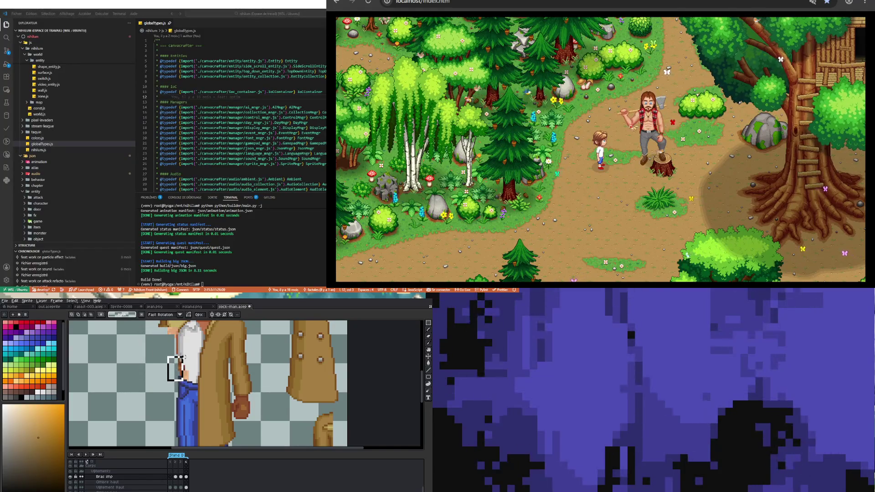
pyautogui.scroll(-3, 185, 356)
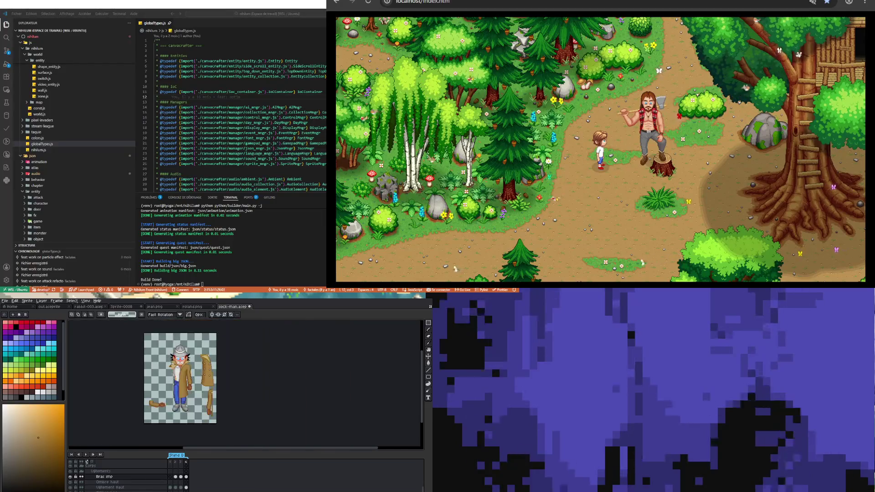
pyautogui.scroll(4, 175, 360)
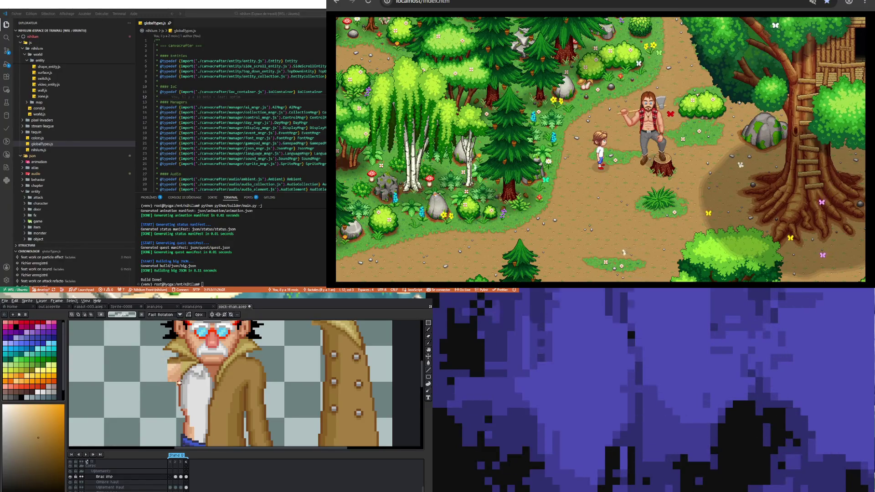
pyautogui.scroll(-4, 159, 392)
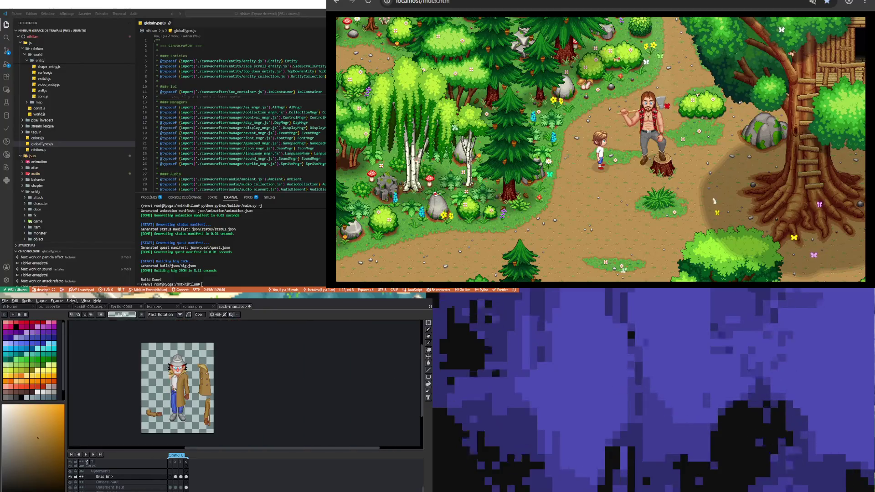
pyautogui.scroll(2, 206, 419)
pyautogui.scroll(-2, 205, 419)
pyautogui.scroll(2, 204, 418)
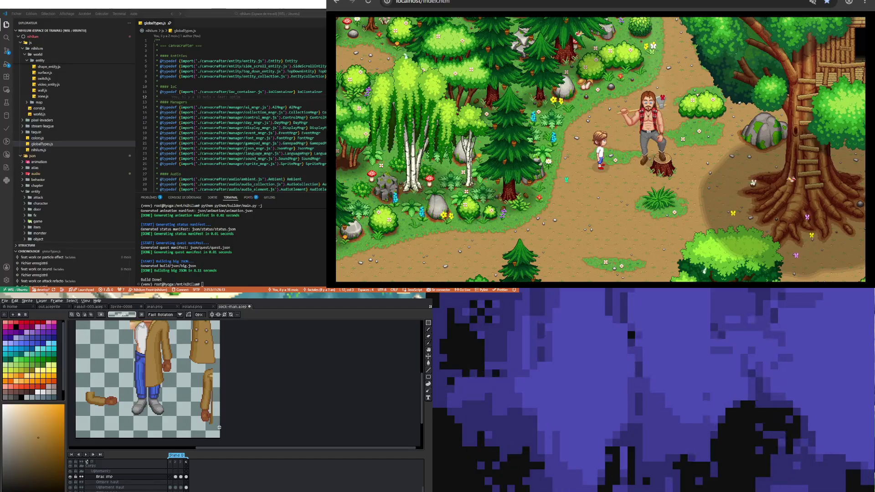
pyautogui.moveTo(219, 428); pyautogui.dragTo(210, 407)
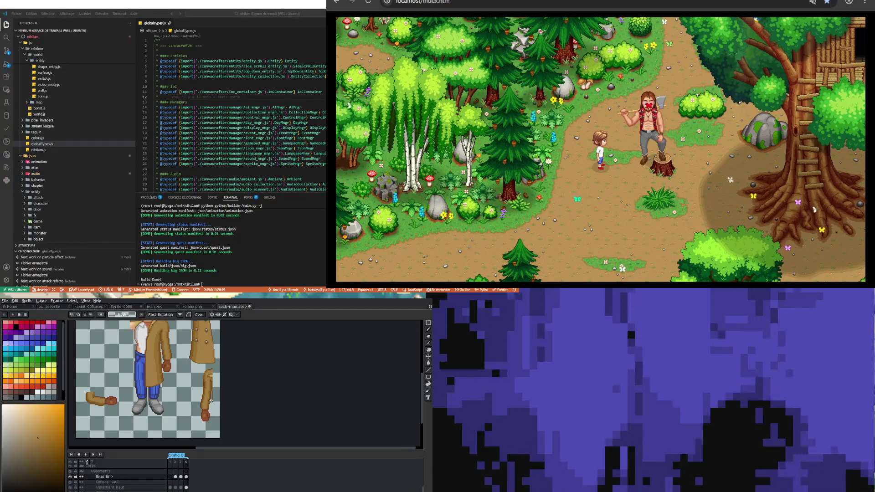
# Box-select the whole loose arm piece on the right, discarding a stray strip selection.
pyautogui.scroll(3, 210, 401)
pyautogui.moveTo(245, 426); pyautogui.dragTo(237, 360)
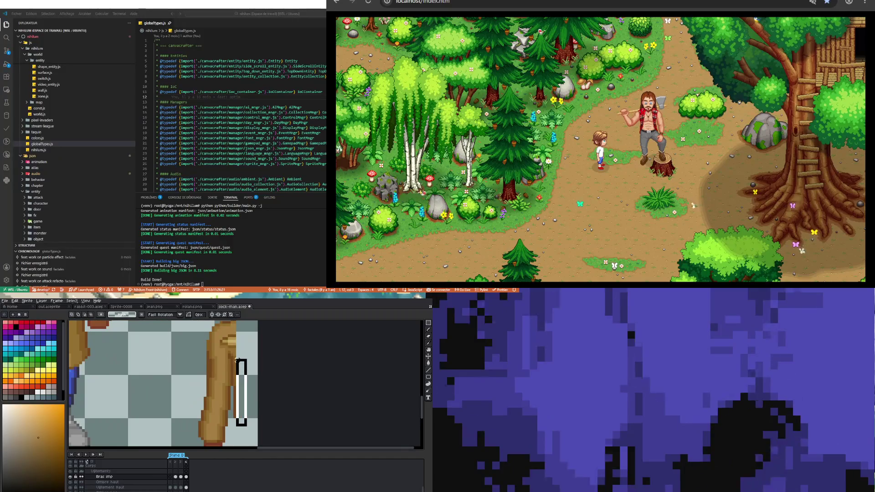
pyautogui.click(235, 347)
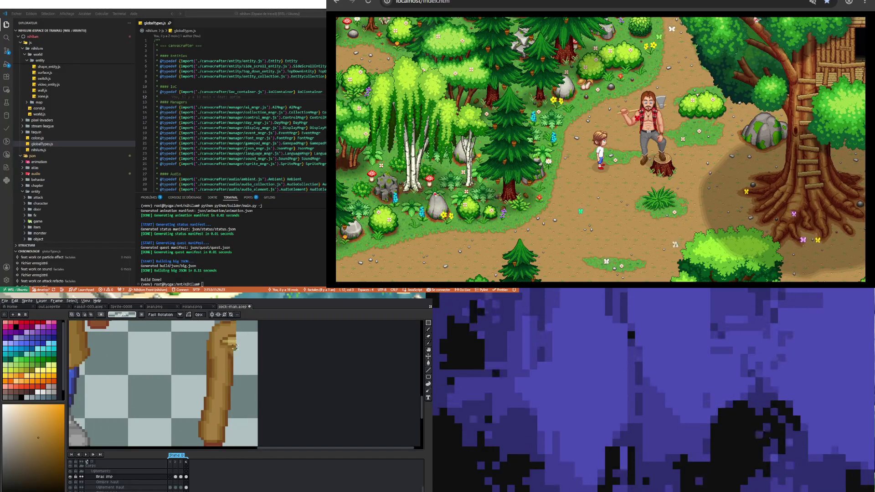
pyautogui.scroll(-2, 234, 347)
pyautogui.scroll(2, 234, 364)
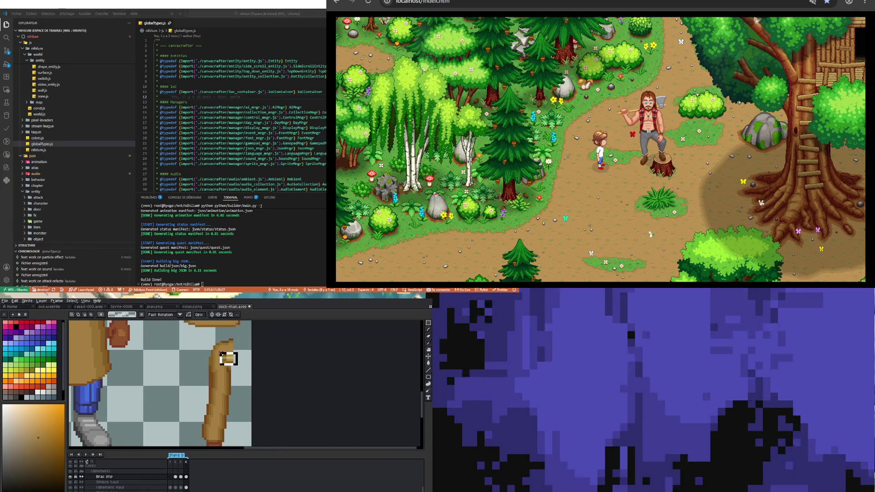
pyautogui.scroll(-3, 228, 359)
pyautogui.moveTo(213, 366)
pyautogui.mouseDown()
pyautogui.moveTo(228, 419)
pyautogui.moveTo(132, 389)
pyautogui.mouseUp()
pyautogui.scroll(-3, 137, 389)
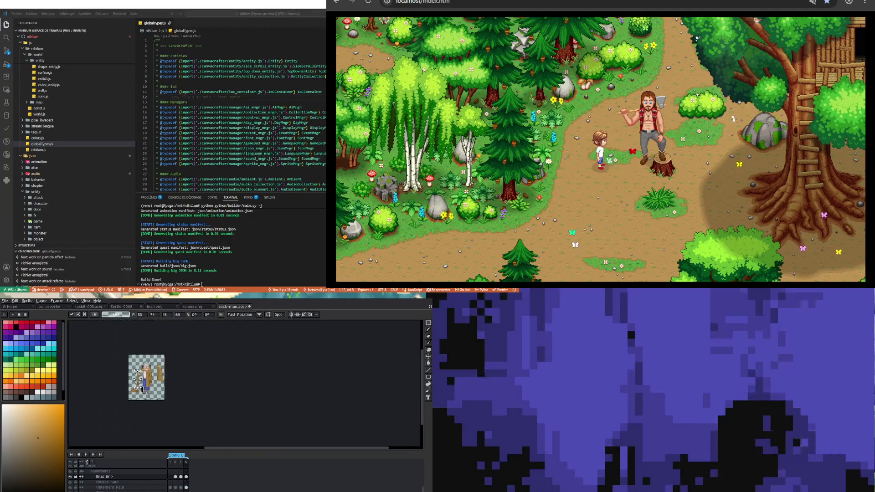
# Move the arm onto the detective, rotate it about -92° horizontal, and nudge it onto the shoulder.
pyautogui.scroll(3, 143, 389)
pyautogui.moveTo(155, 407); pyautogui.dragTo(157, 363)
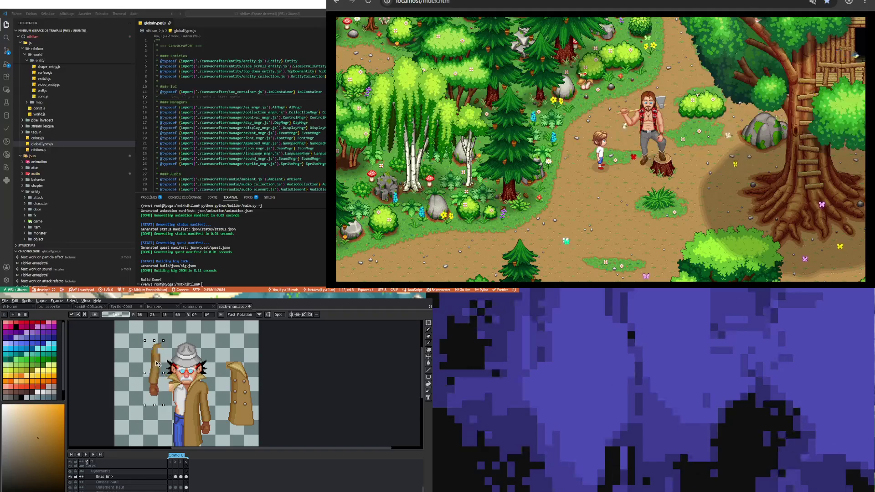
pyautogui.moveTo(165, 407)
pyautogui.mouseDown()
pyautogui.moveTo(129, 384)
pyautogui.moveTo(165, 379)
pyautogui.moveTo(150, 399)
pyautogui.moveTo(164, 392)
pyautogui.mouseUp()
pyautogui.click(165, 417)
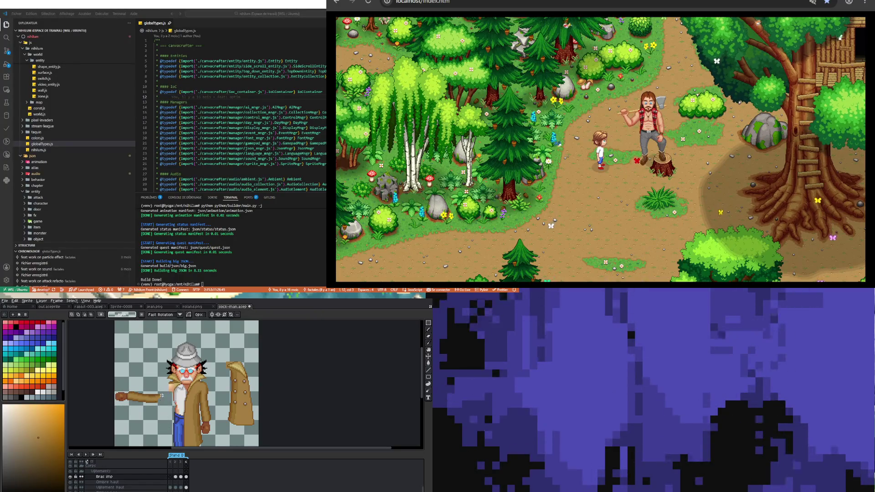
pyautogui.moveTo(114, 388); pyautogui.dragTo(142, 387)
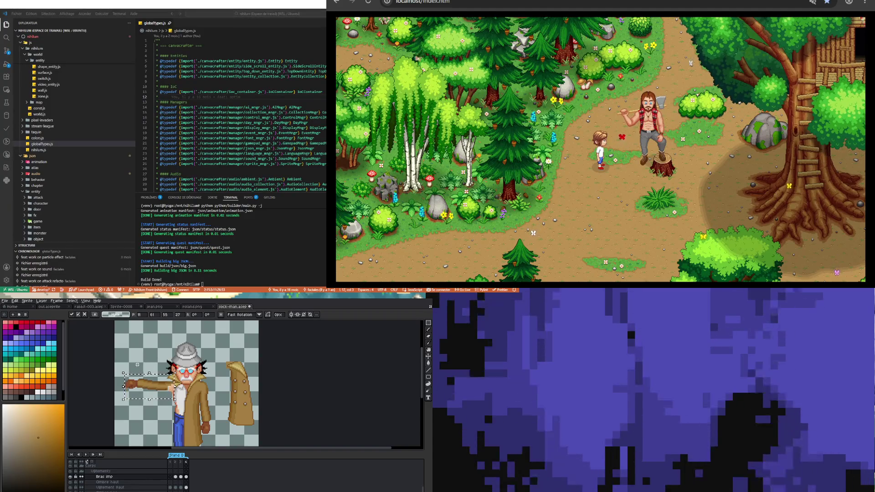
pyautogui.scroll(-2, 137, 365)
pyautogui.scroll(2, 137, 364)
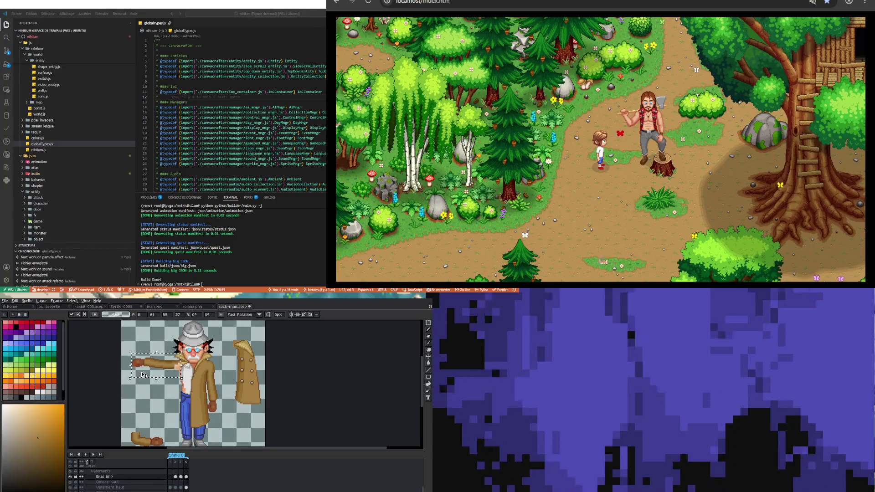
pyautogui.scroll(1, 165, 367)
pyautogui.moveTo(165, 368); pyautogui.dragTo(167, 370)
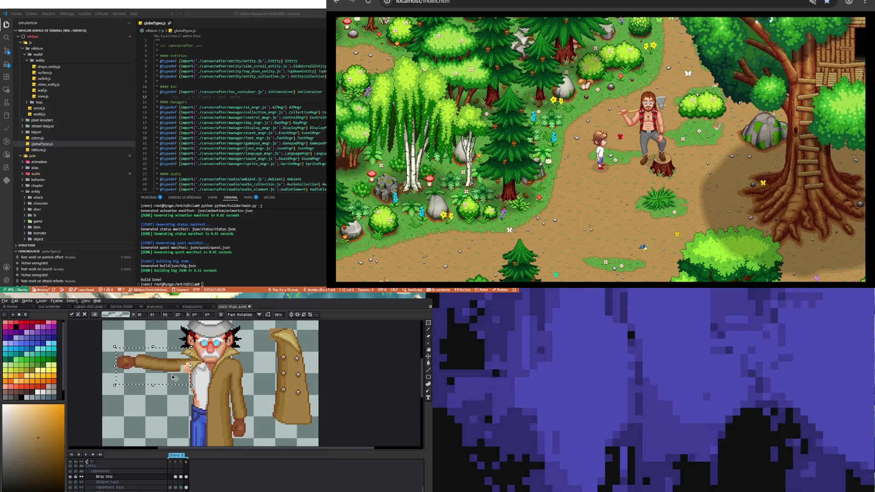
pyautogui.scroll(-3, 168, 370)
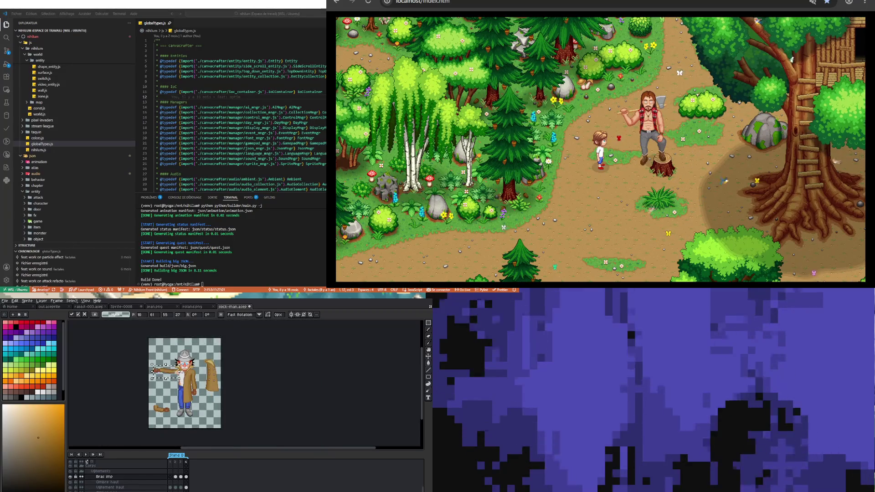
pyautogui.scroll(3, 167, 408)
# Select the lower-left arm piece and move it up to the shoulder of the outstretched arm.
pyautogui.moveTo(124, 388)
pyautogui.mouseDown()
pyautogui.moveTo(189, 436)
pyautogui.moveTo(136, 322)
pyautogui.mouseUp()
pyautogui.scroll(-3, 239, 401)
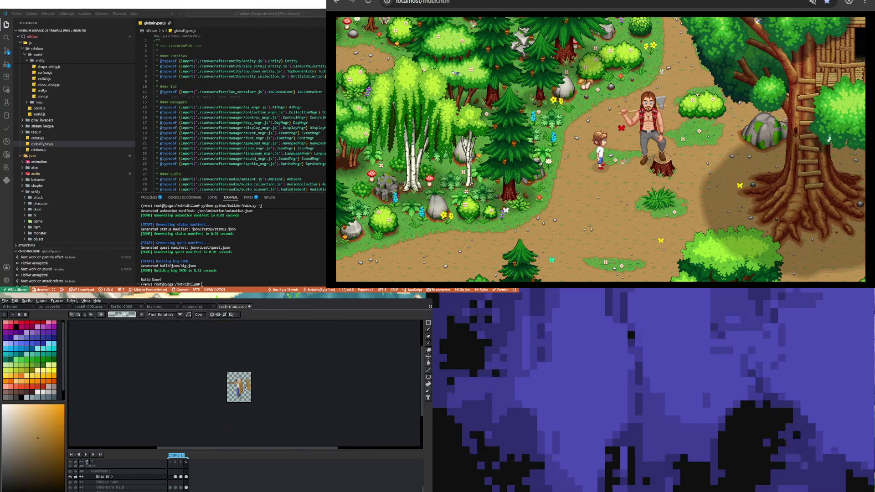
pyautogui.scroll(3, 240, 401)
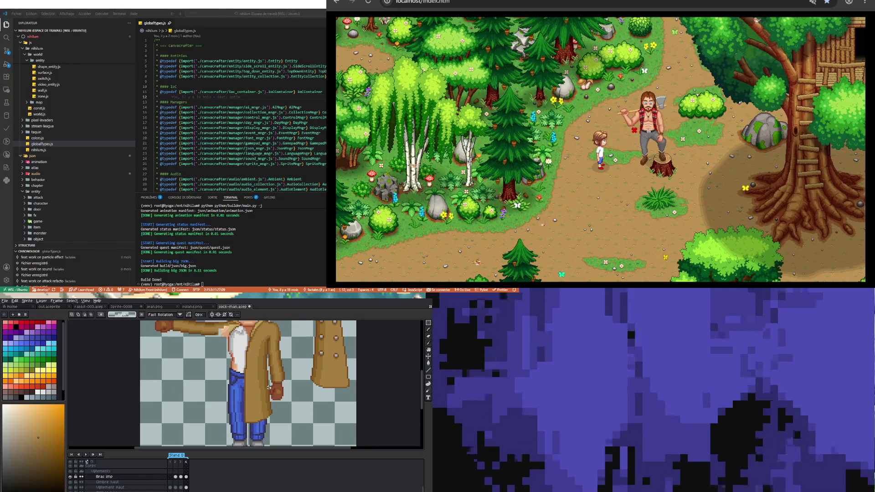
pyautogui.scroll(-3, 269, 388)
pyautogui.scroll(3, 246, 378)
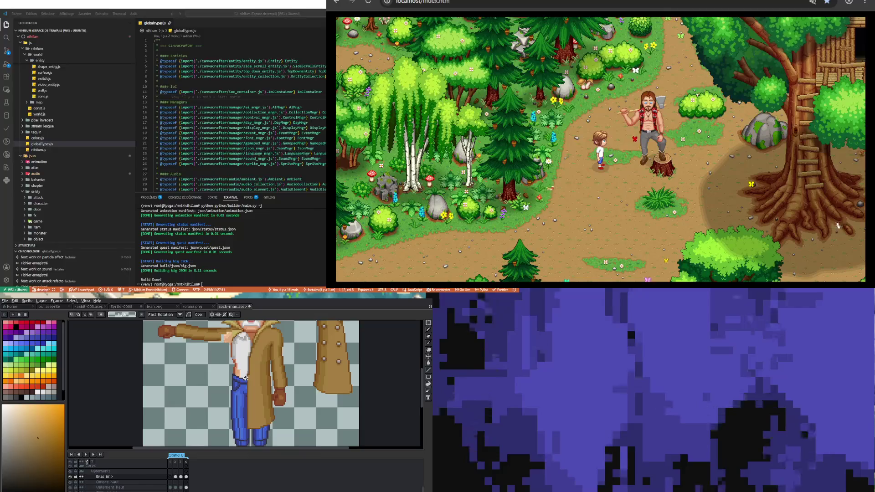
pyautogui.scroll(-1, 246, 378)
pyautogui.scroll(1, 246, 356)
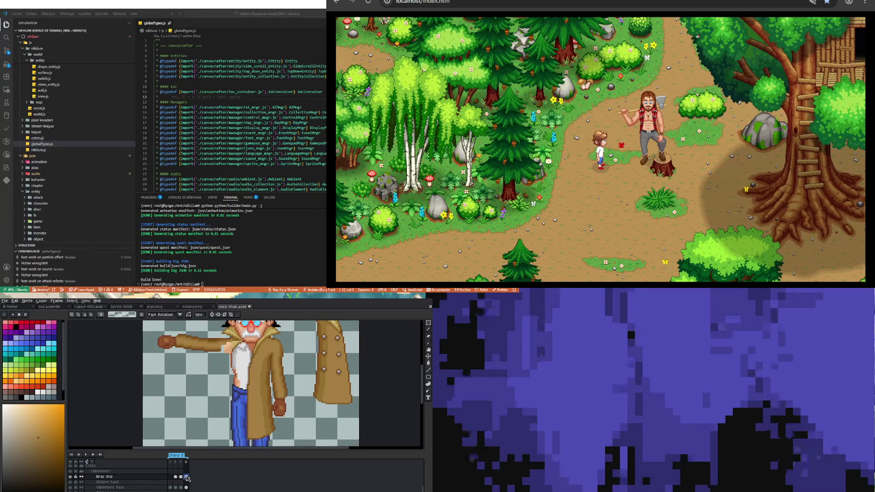
pyautogui.scroll(-1, 203, 378)
pyautogui.scroll(1, 203, 379)
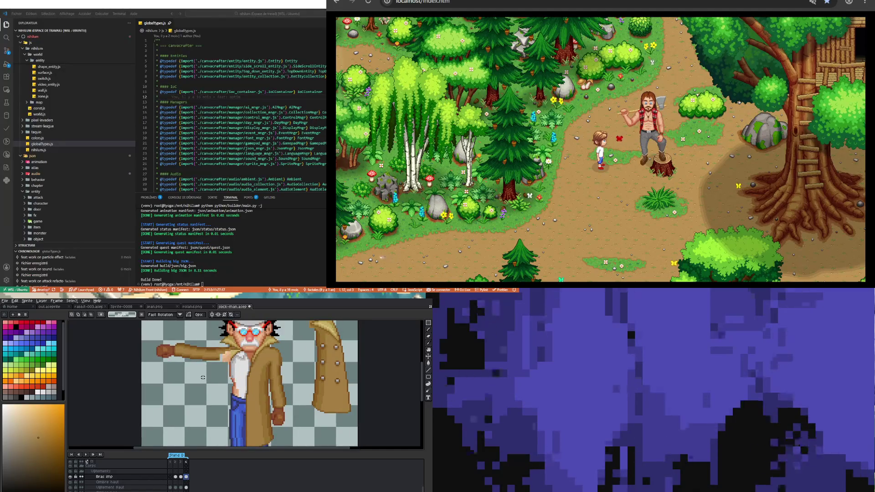
pyautogui.scroll(-1, 203, 378)
pyautogui.scroll(1, 221, 400)
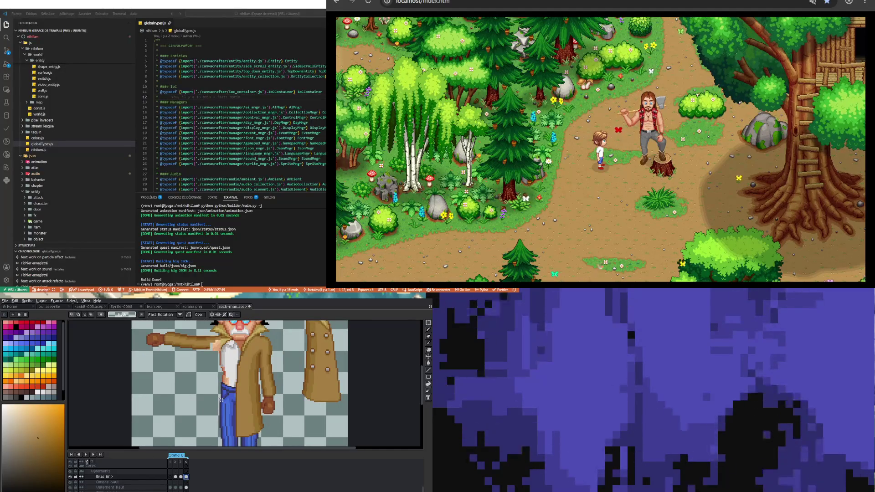
# Sample the darker coat brown as the Pencil's drawing colour.
pyautogui.press('i')
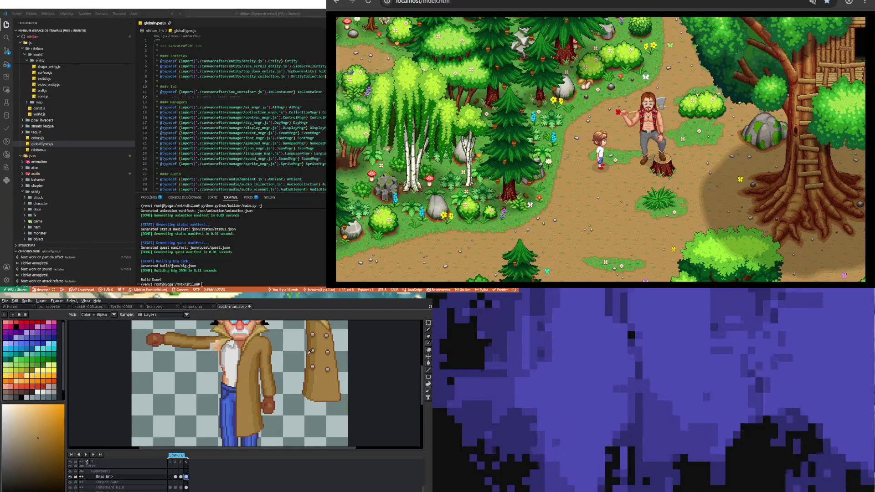
pyautogui.click(309, 351)
pyautogui.press('b')
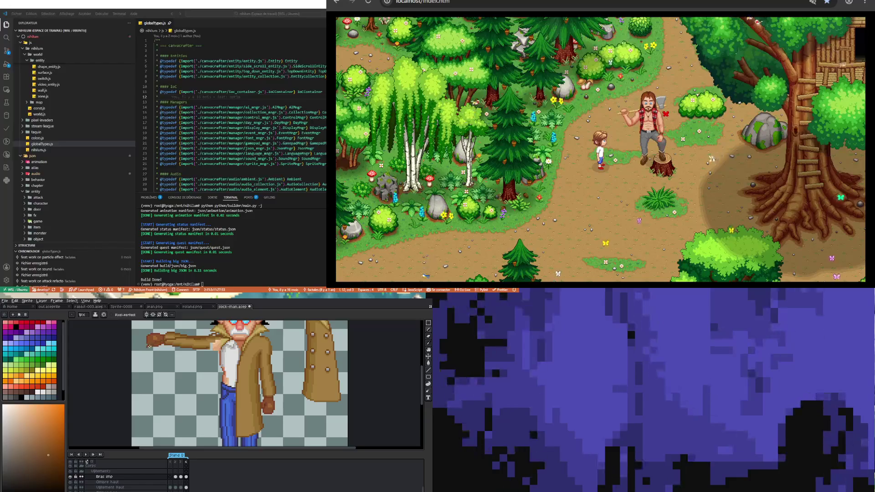
# Draw the flap edge down from the outstretched hand, ending in a short stroke along the hem.
pyautogui.moveTo(148, 349); pyautogui.dragTo(147, 424)
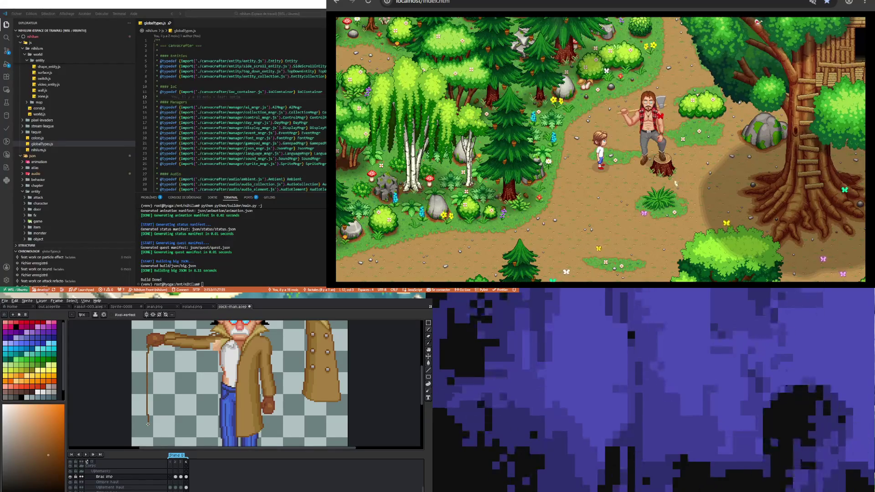
pyautogui.hotkey('ctrl', 'z')
pyautogui.moveTo(148, 346); pyautogui.dragTo(148, 423)
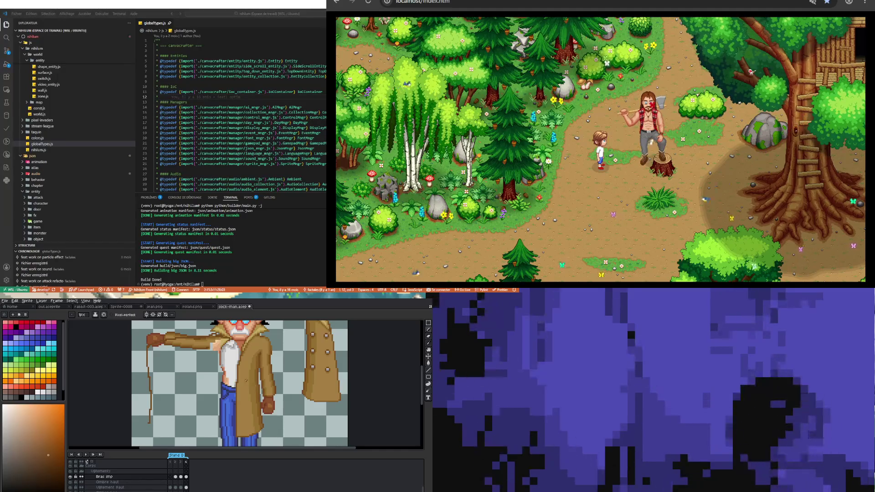
pyautogui.hotkey('ctrl', 'z')
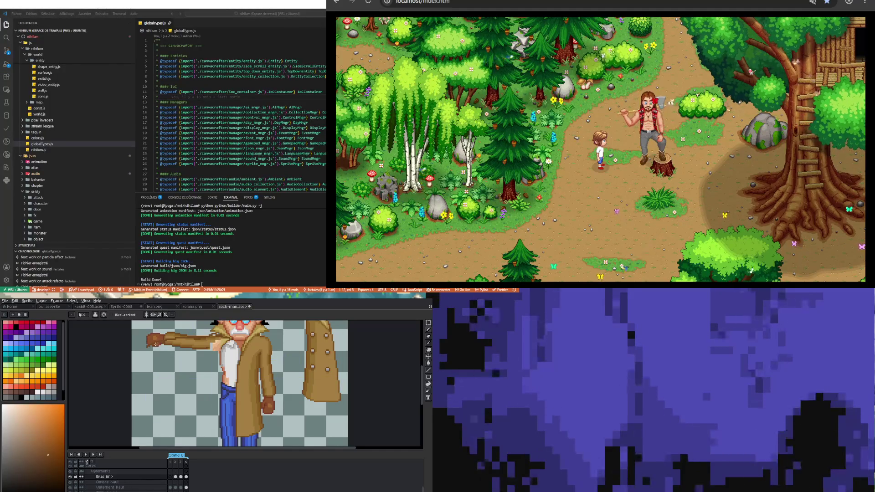
pyautogui.moveTo(154, 346); pyautogui.dragTo(147, 429)
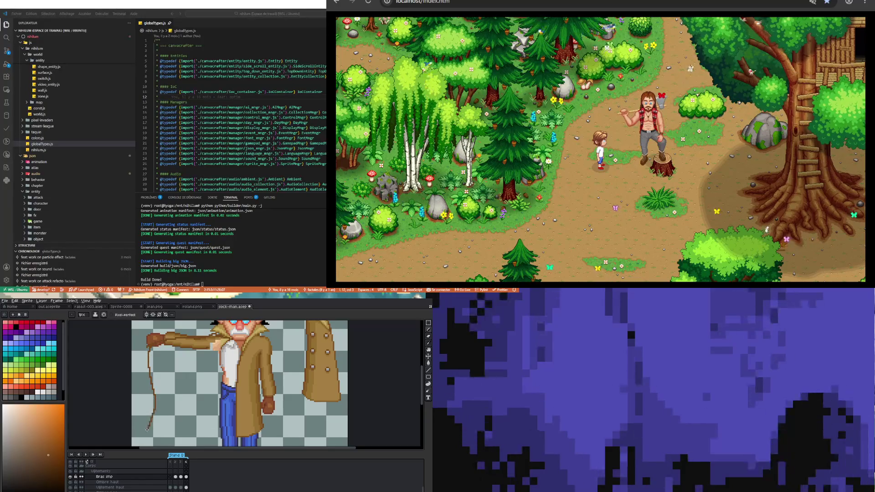
pyautogui.hotkey('ctrl', 'z')
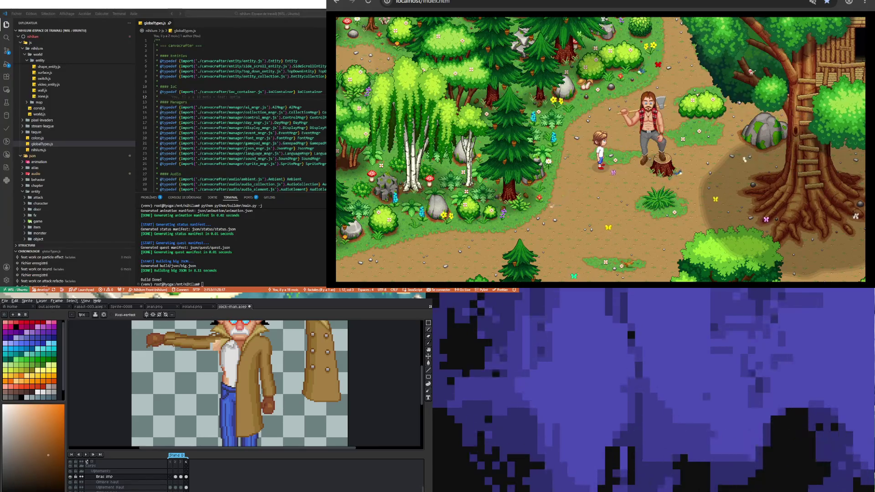
pyautogui.moveTo(158, 345); pyautogui.dragTo(154, 363)
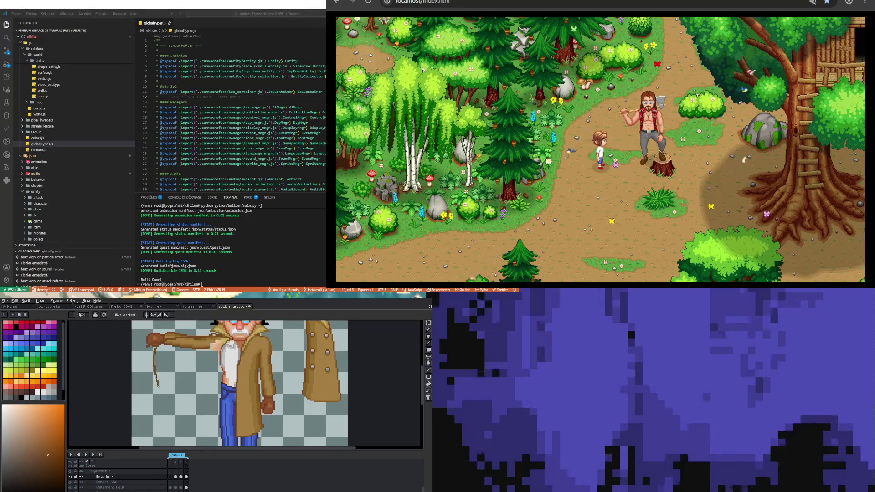
pyautogui.moveTo(159, 437); pyautogui.dragTo(172, 439)
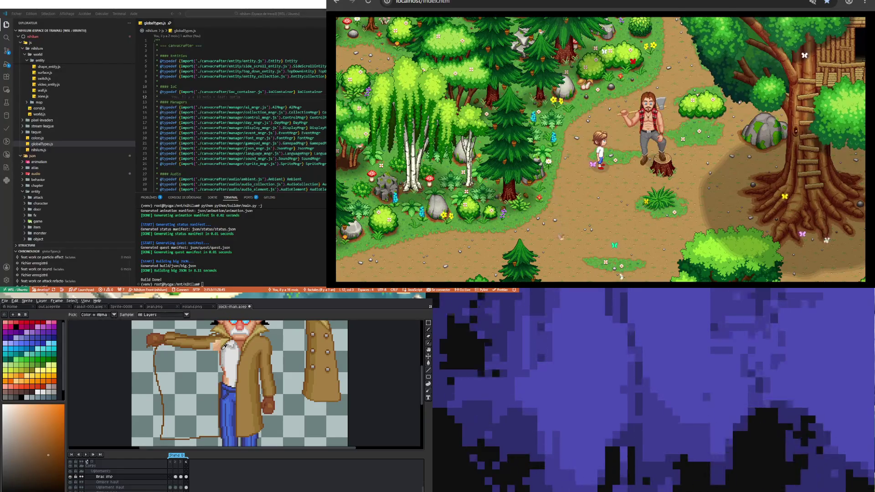
pyautogui.keyDown('alt'); pyautogui.click(223, 365); pyautogui.keyUp('alt')
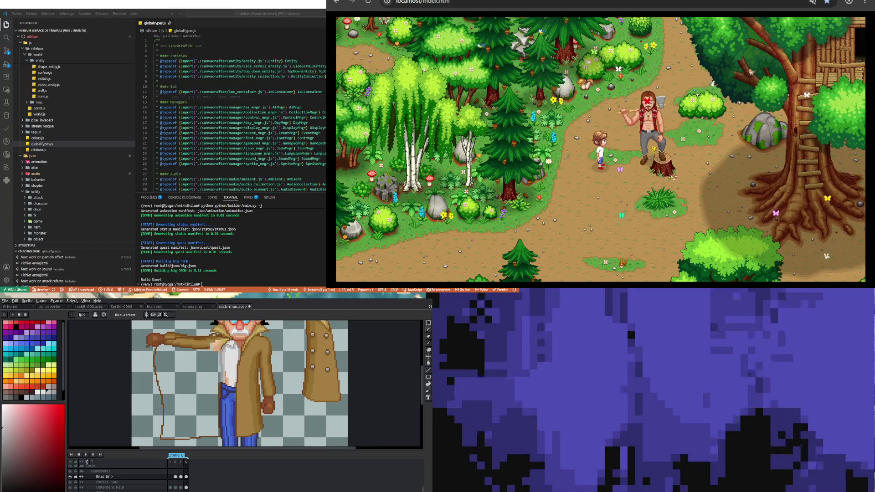
# Pick a red from the sprite with the Eyedropper.
pyautogui.press('i')
pyautogui.keyDown('alt'); pyautogui.click(235, 372); pyautogui.keyUp('alt')
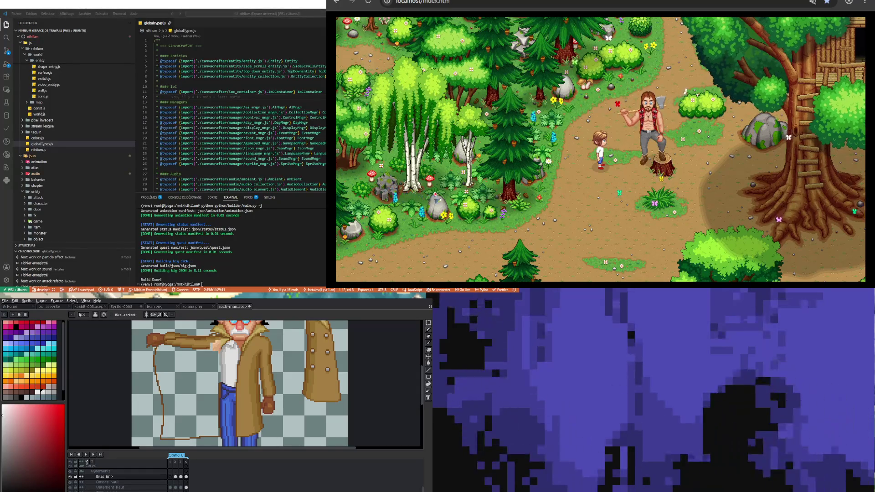
pyautogui.scroll(-3, 244, 385)
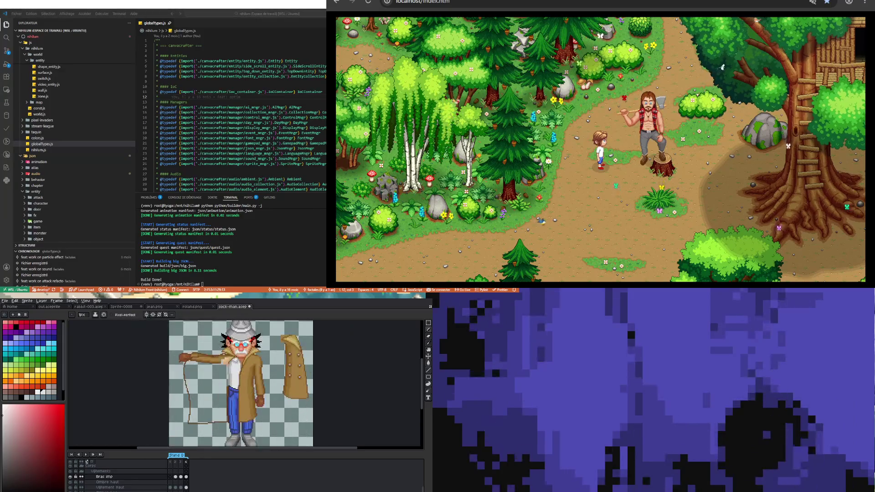
# Zoom out and play the animation to view the detective's standing pose.
pyautogui.scroll(2, 244, 385)
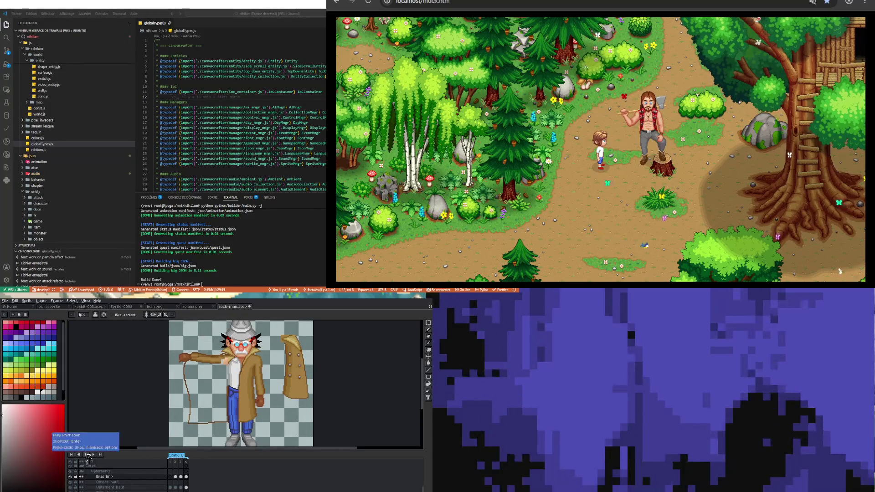
pyautogui.click(86, 455)
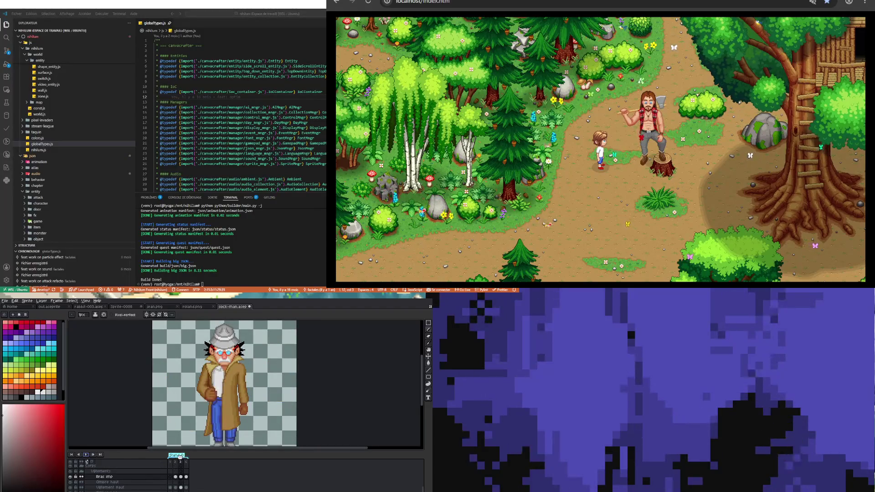
# Set the standing tag's animation direction to Ping-pong.
pyautogui.doubleClick(184, 459)
pyautogui.click(238, 404)
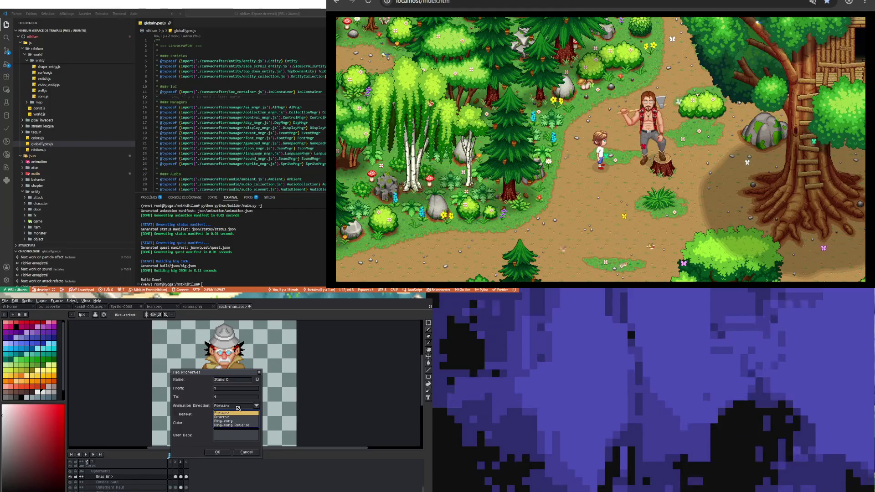
pyautogui.click(232, 421)
pyautogui.click(222, 453)
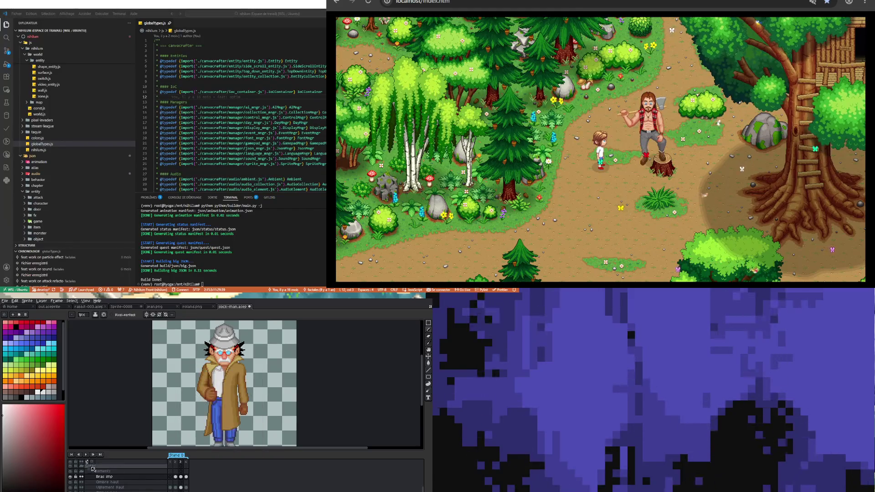
# Play the animation, step through frames 1–3 and back to frame 1, then play again.
pyautogui.click(86, 455)
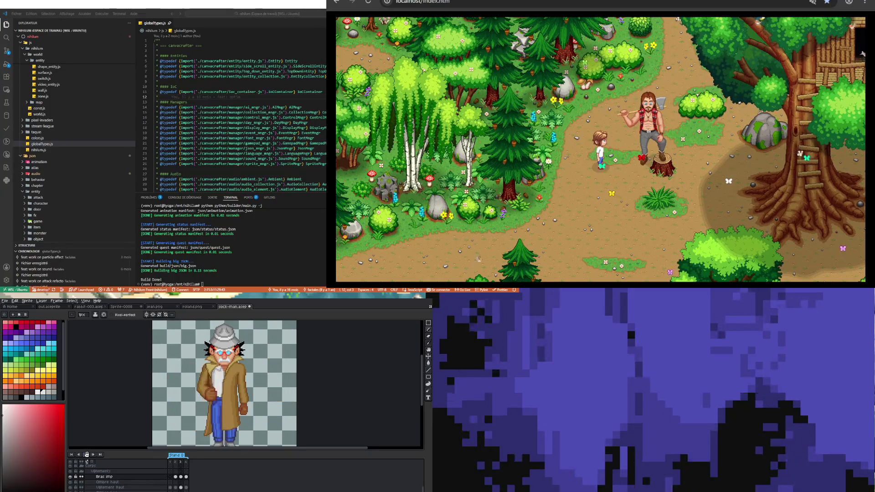
pyautogui.click(173, 463)
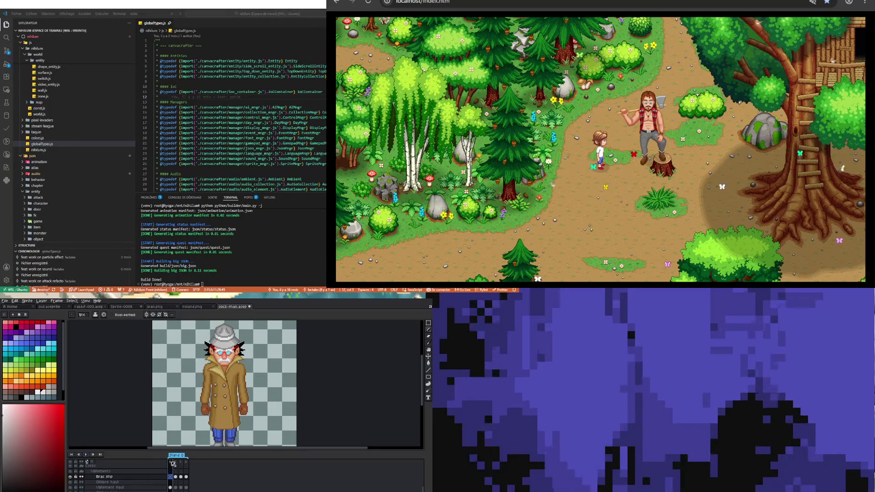
pyautogui.click(179, 463)
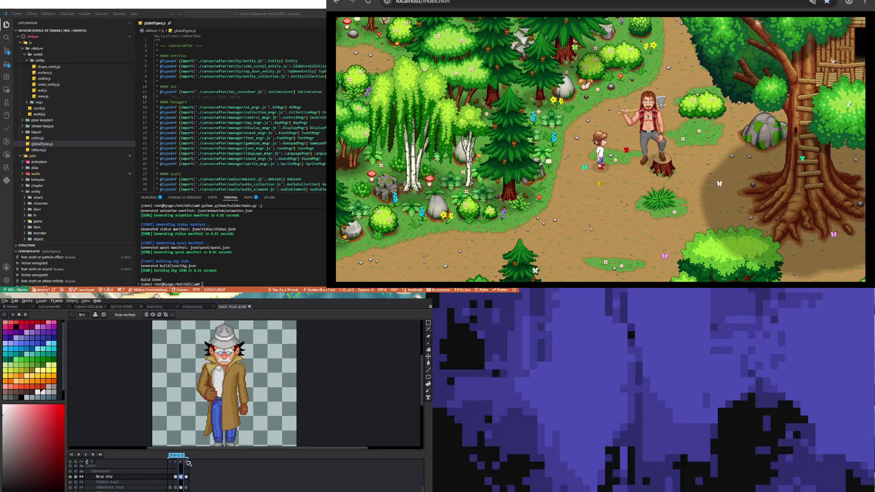
pyautogui.click(184, 464)
pyautogui.click(184, 464)
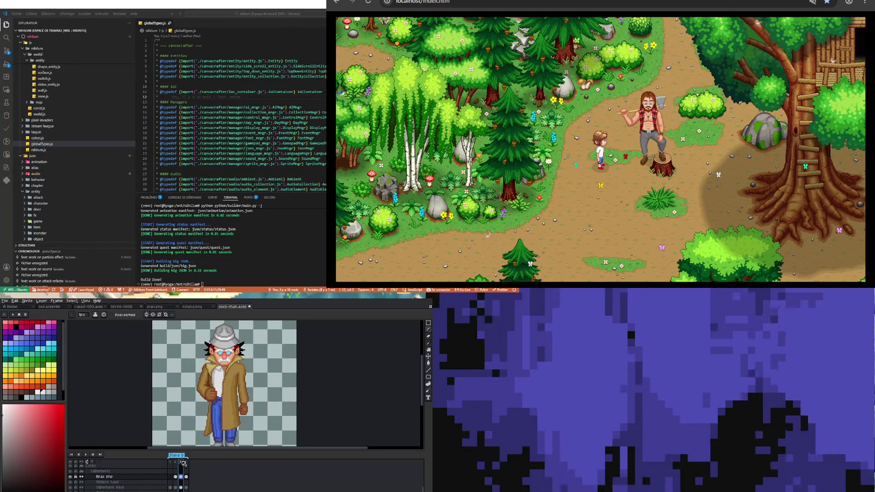
pyautogui.click(175, 463)
pyautogui.click(171, 463)
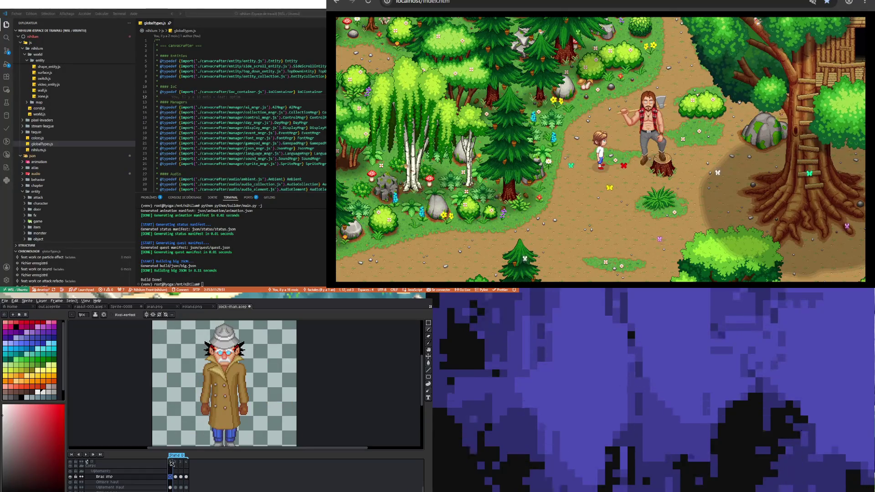
pyautogui.click(86, 455)
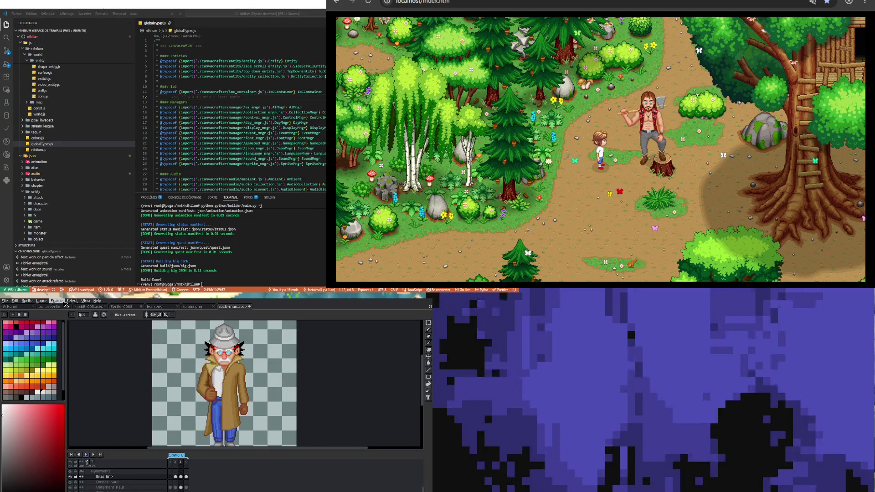
# Change the frame's duration in Frame Properties and replay the animation to check timing.
pyautogui.click(57, 301)
pyautogui.click(86, 367)
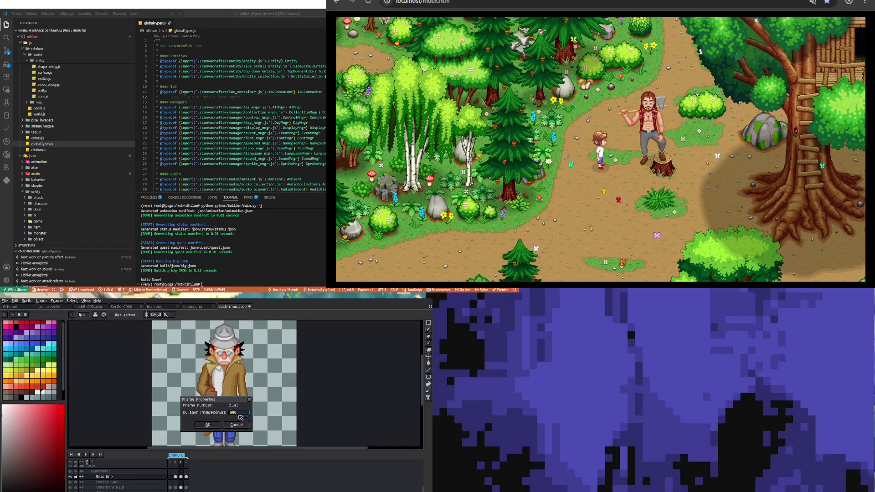
pyautogui.click(207, 425)
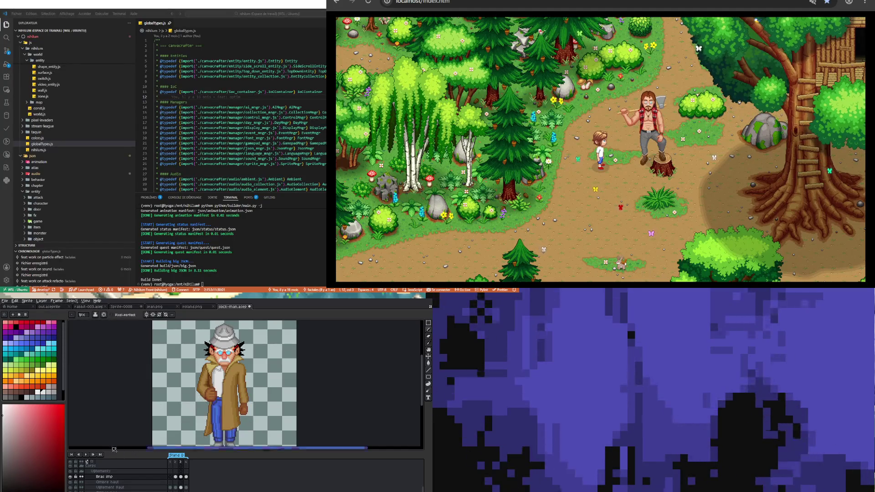
pyautogui.click(87, 455)
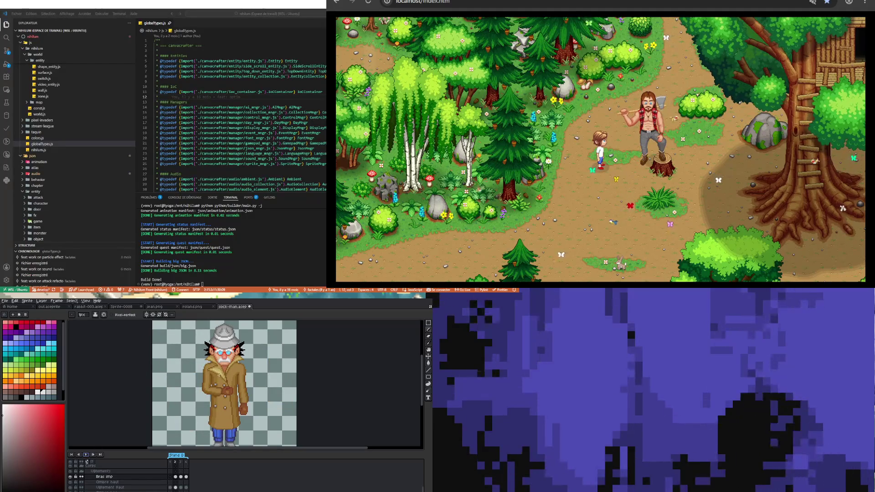
pyautogui.scroll(-2, 219, 382)
# Zoom in and use the arm outline's dark brown to touch up the flap outline.
pyautogui.scroll(2, 219, 382)
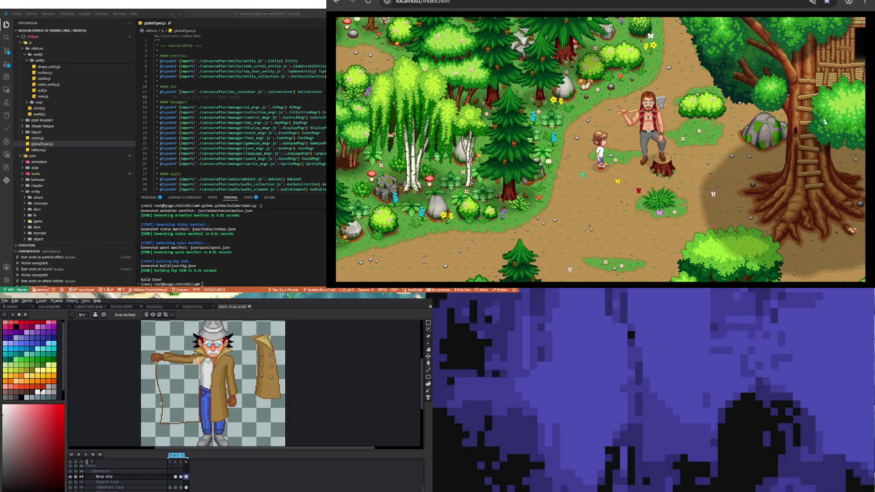
pyautogui.scroll(1, 189, 406)
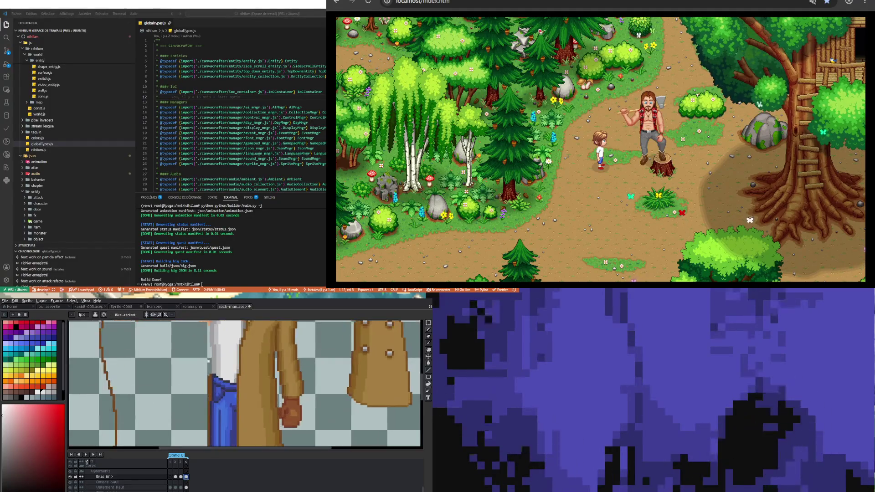
pyautogui.scroll(1, 241, 385)
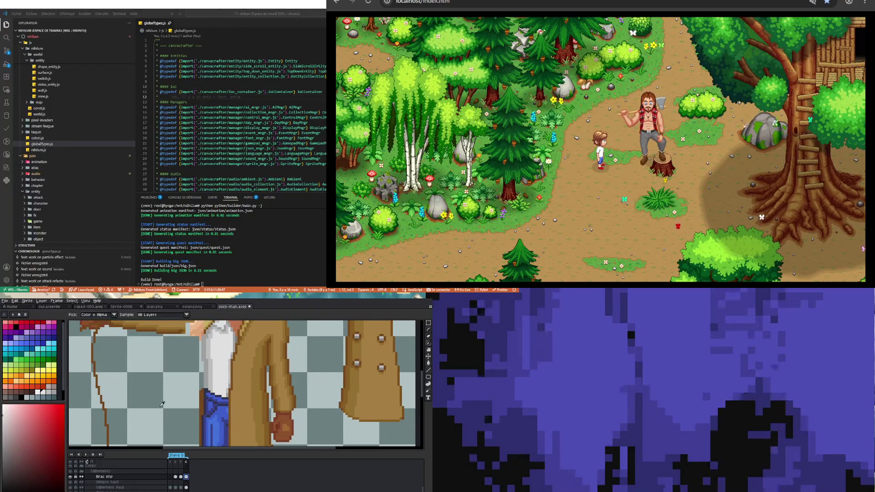
pyautogui.click(202, 395)
pyautogui.press('b')
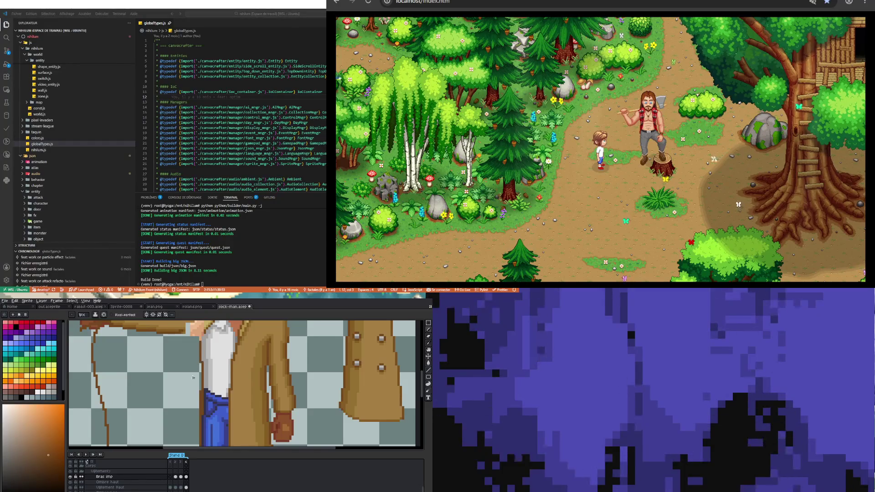
pyautogui.scroll(-3, 193, 373)
pyautogui.scroll(3, 200, 348)
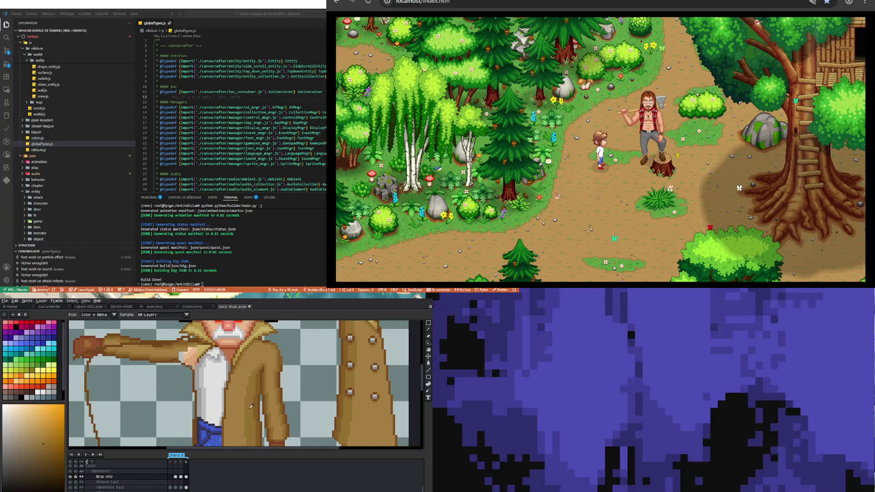
pyautogui.scroll(-1, 186, 383)
pyautogui.click(428, 363)
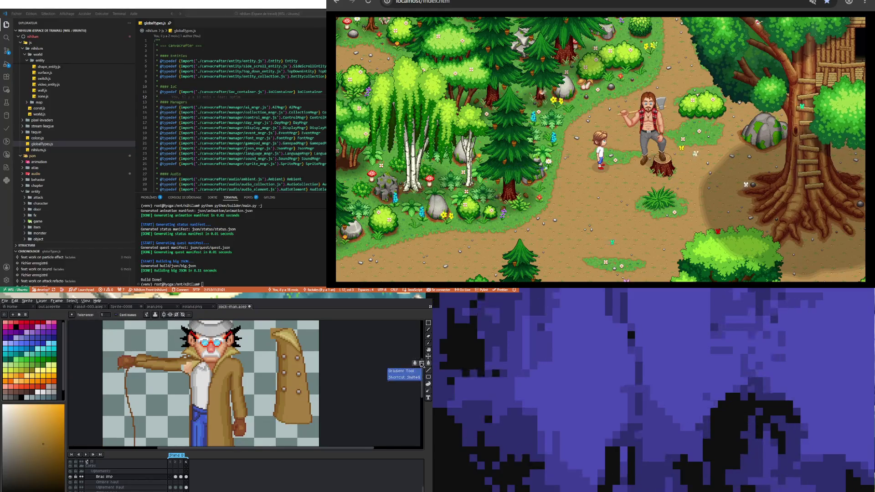
# Fill the opened coat flap with the coat's brown.
pyautogui.click(163, 390)
pyautogui.scroll(-3, 163, 391)
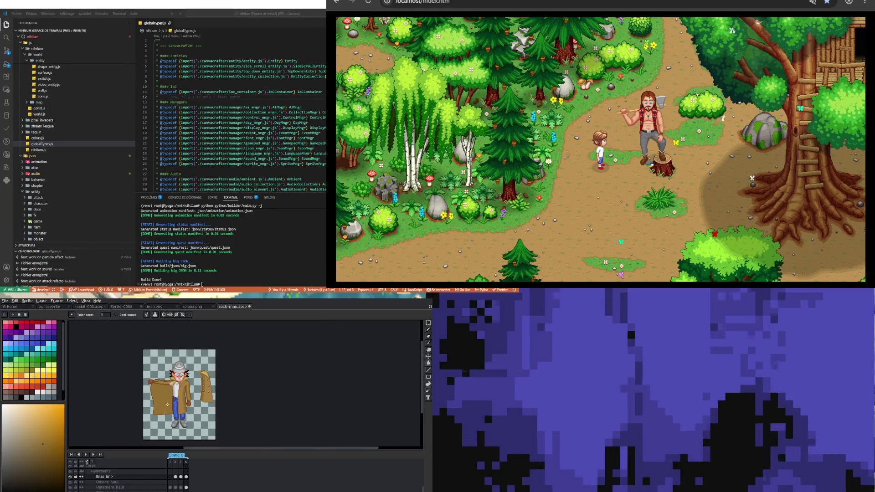
pyautogui.scroll(1, 167, 404)
pyautogui.scroll(1, 164, 357)
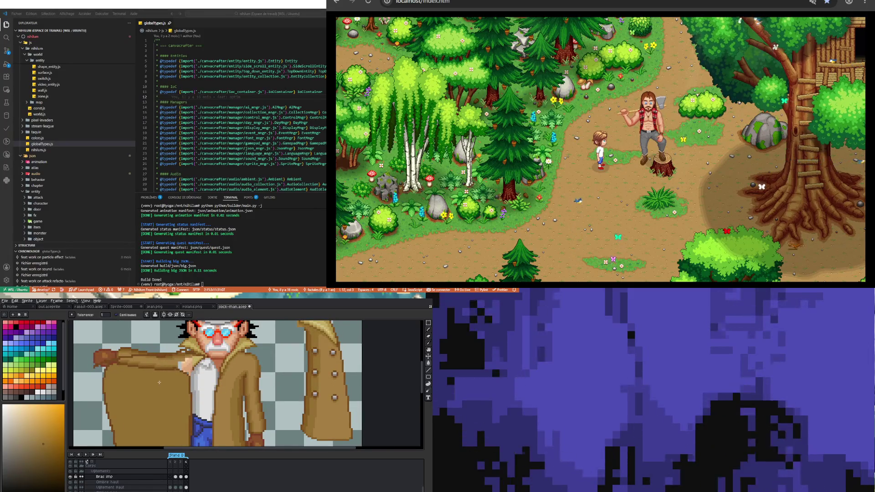
# Sample darker coat browns and shade along the flap's edges with the Pencil.
pyautogui.press('b')
pyautogui.scroll(1, 158, 371)
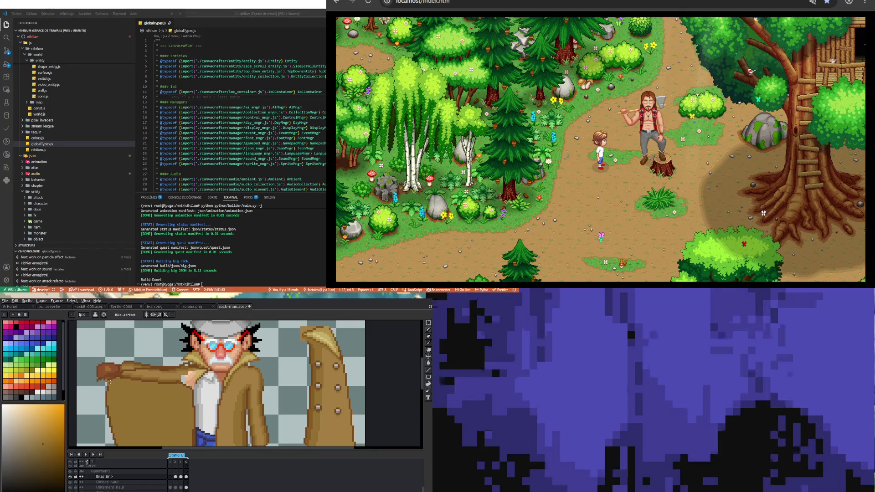
pyautogui.keyDown('alt'); pyautogui.click(109, 386); pyautogui.keyUp('alt')
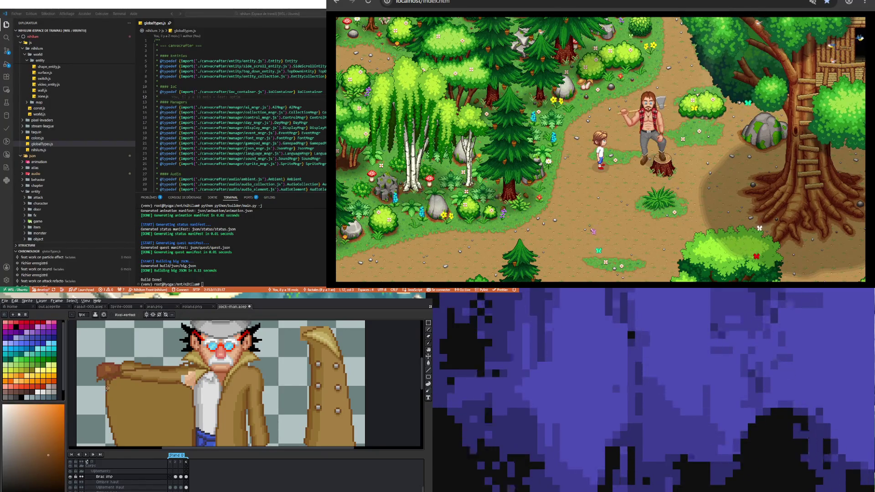
pyautogui.press('b')
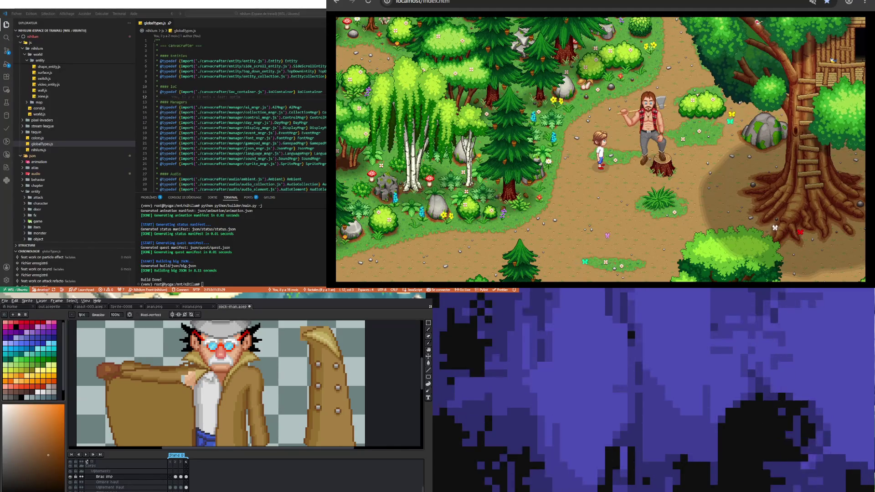
pyautogui.scroll(-2, 240, 443)
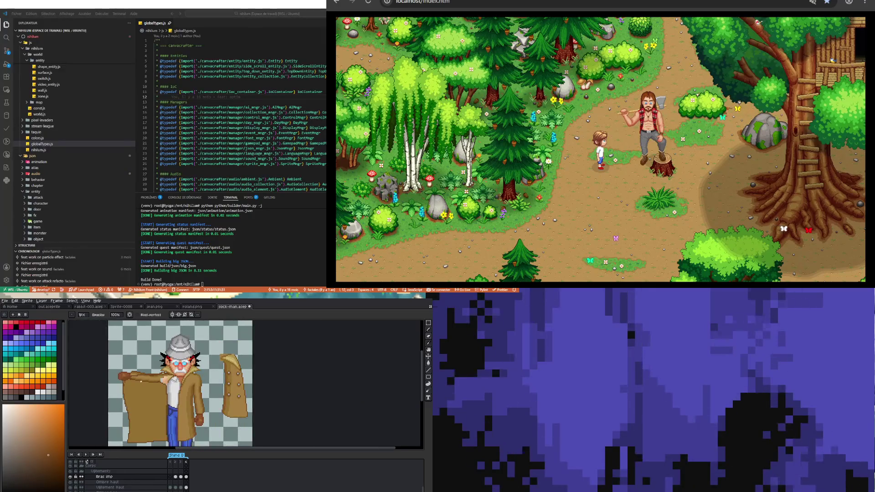
pyautogui.scroll(4, 121, 367)
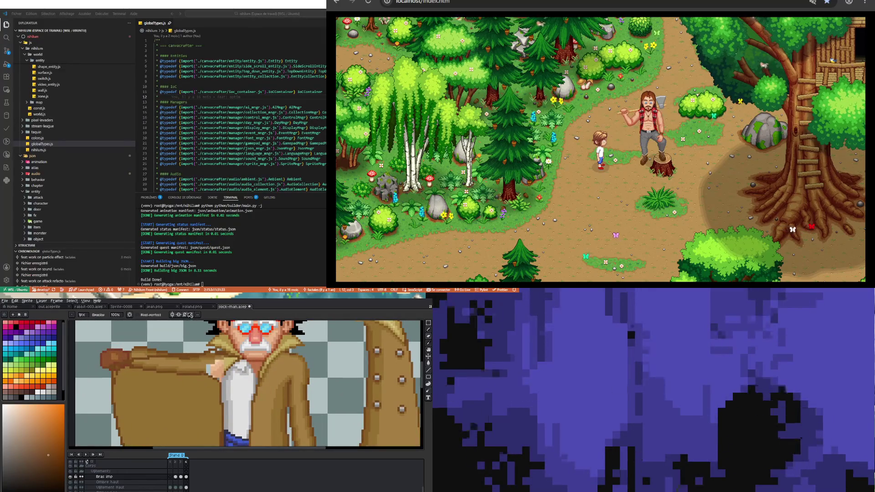
pyautogui.press('i')
pyautogui.click(145, 387)
pyautogui.scroll(-2, 145, 387)
pyautogui.press('b')
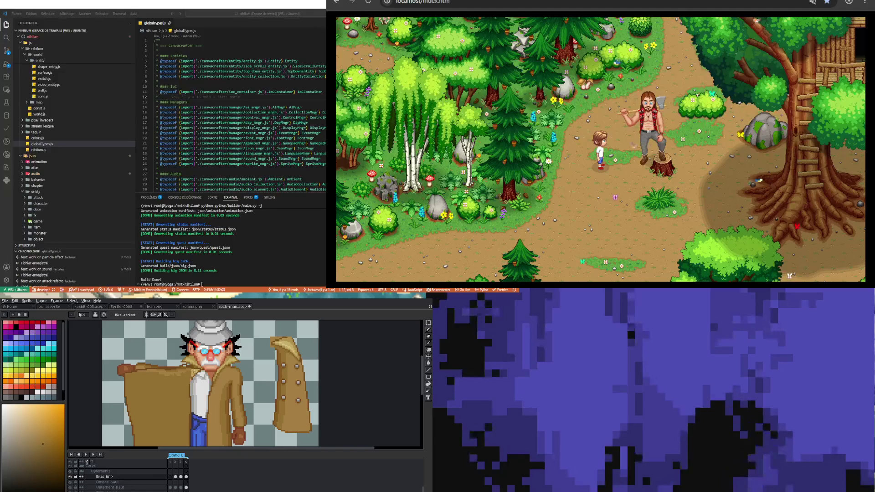
# Sample coat tones, including a yellow and the coat brown, to shade the flap edges.
pyautogui.press('i')
pyautogui.click(192, 380)
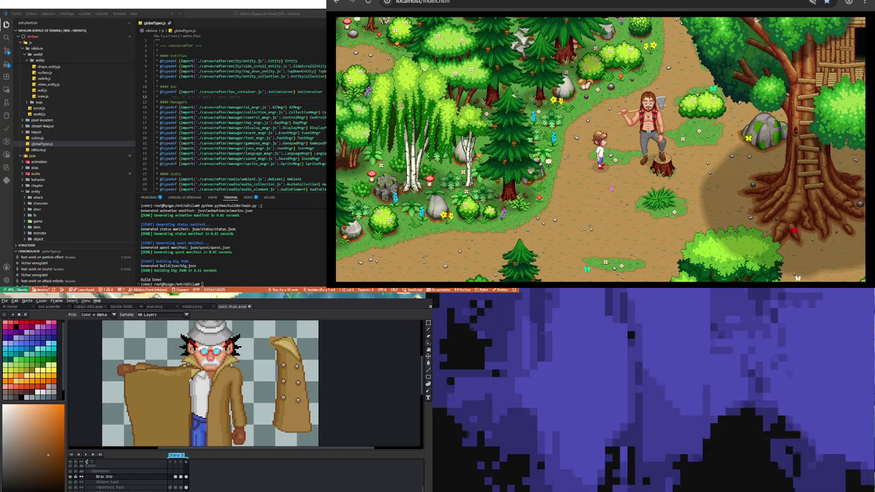
pyautogui.press('b')
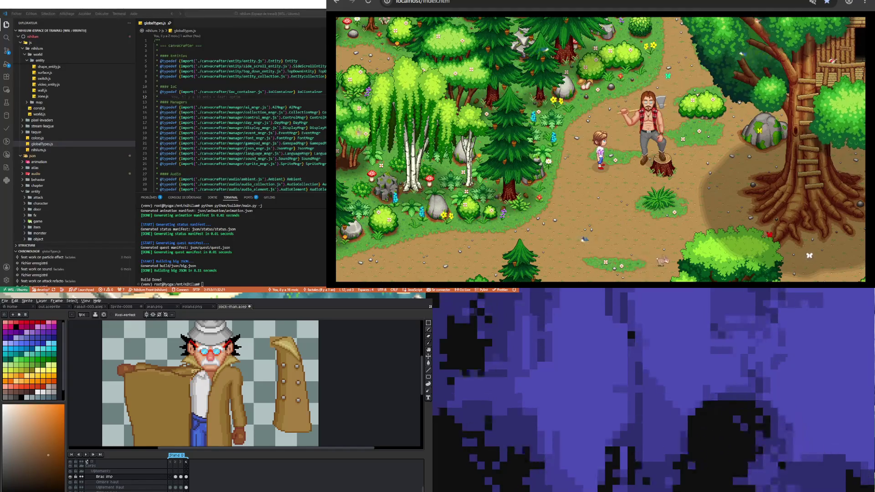
pyautogui.press('i')
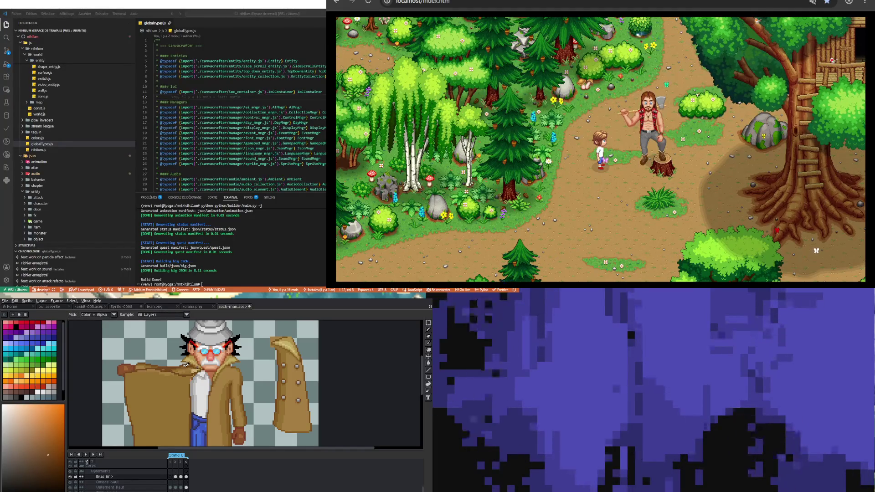
pyautogui.press('b')
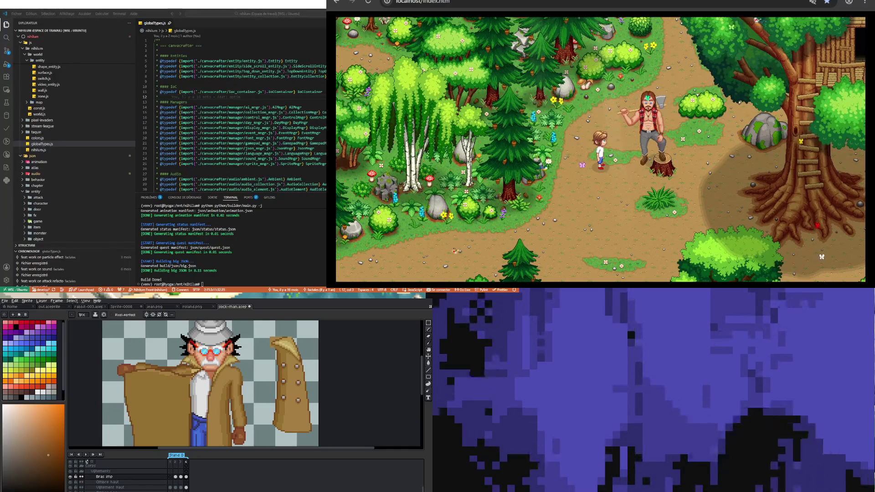
pyautogui.keyDown('alt'); pyautogui.click(196, 369); pyautogui.keyUp('alt')
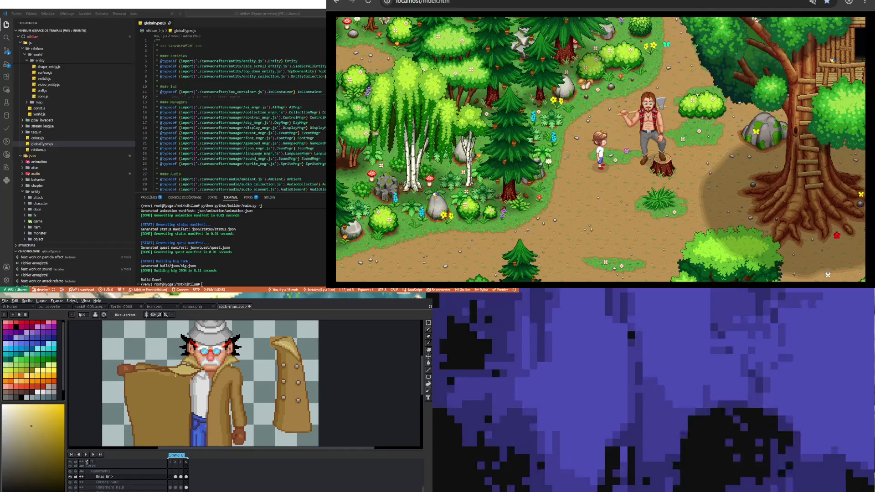
pyautogui.keyDown('alt'); pyautogui.click(141, 371); pyautogui.keyUp('alt')
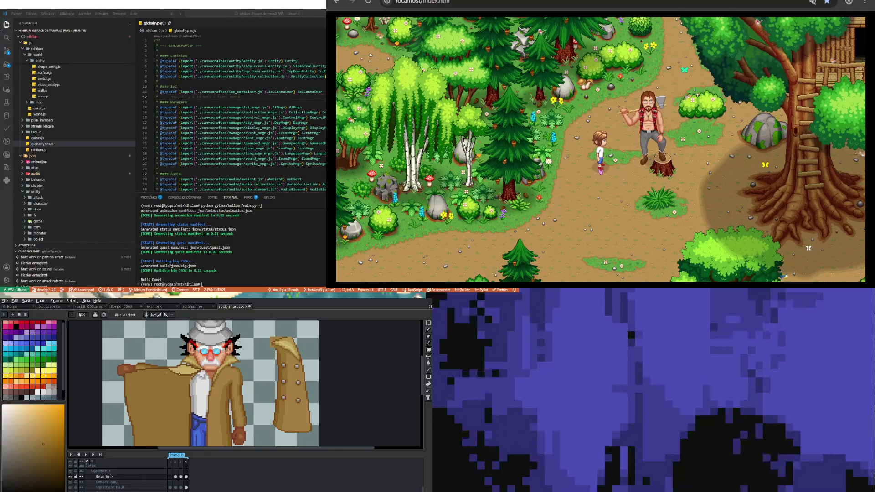
# Sample the coat brown and a lighter brown to add further shading on the flap.
pyautogui.press('i')
pyautogui.click(169, 366)
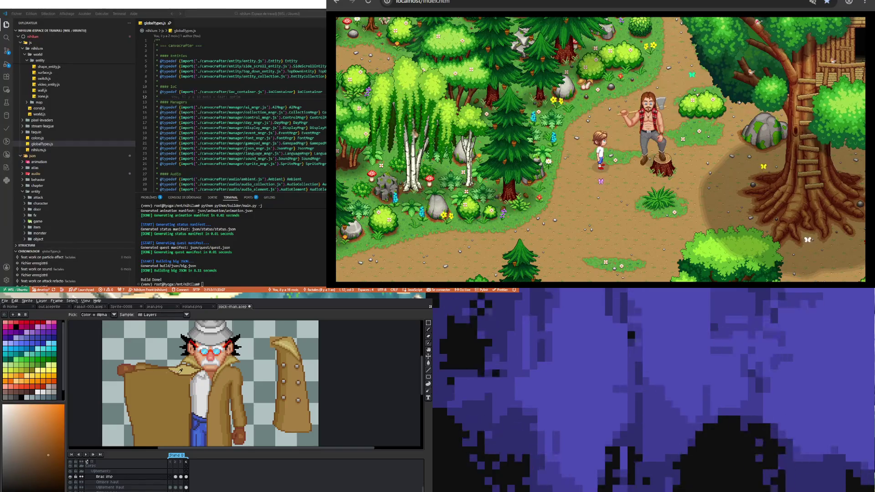
pyautogui.press('b')
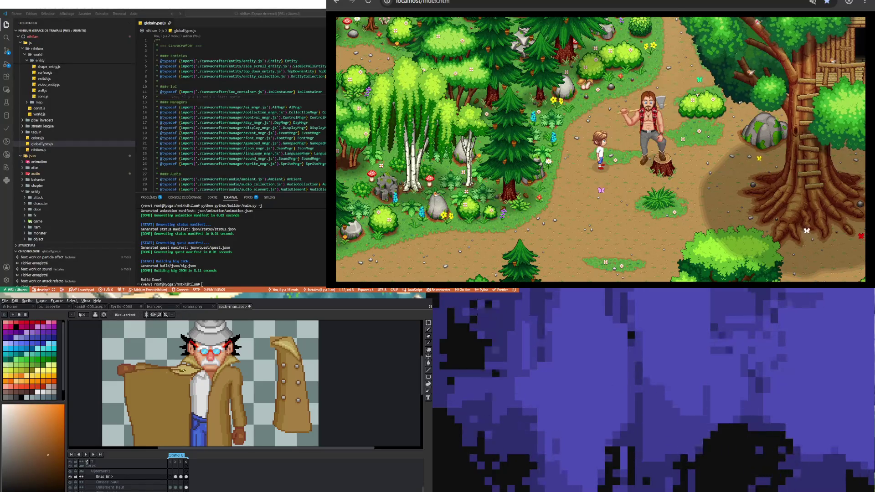
pyautogui.press('i')
pyautogui.click(178, 370)
pyautogui.press('b')
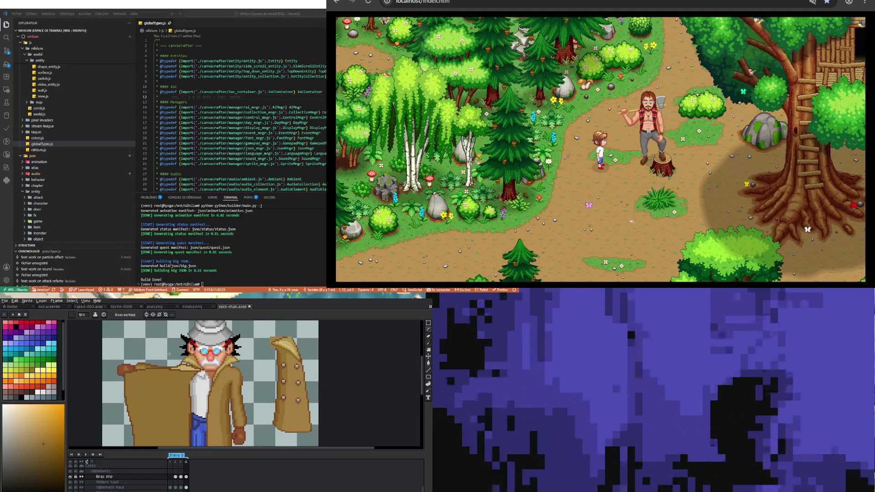
pyautogui.scroll(-3, 194, 387)
# Zoom in on the coat flap and collar for further pixel touch-ups.
pyautogui.scroll(3, 194, 387)
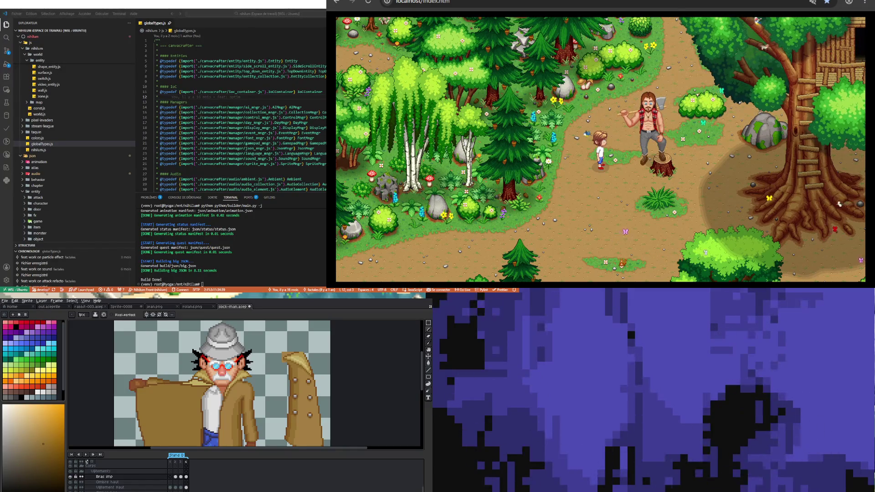
# Sample a darker orange and a tan-yellow from the collar to paint its fold highlight.
pyautogui.scroll(-2, 198, 377)
pyautogui.scroll(5, 197, 377)
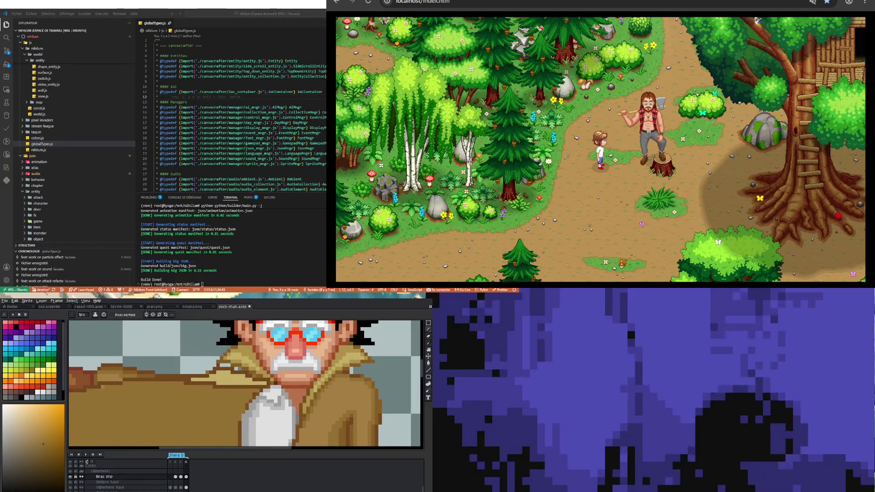
pyautogui.press('i')
pyautogui.click(202, 372)
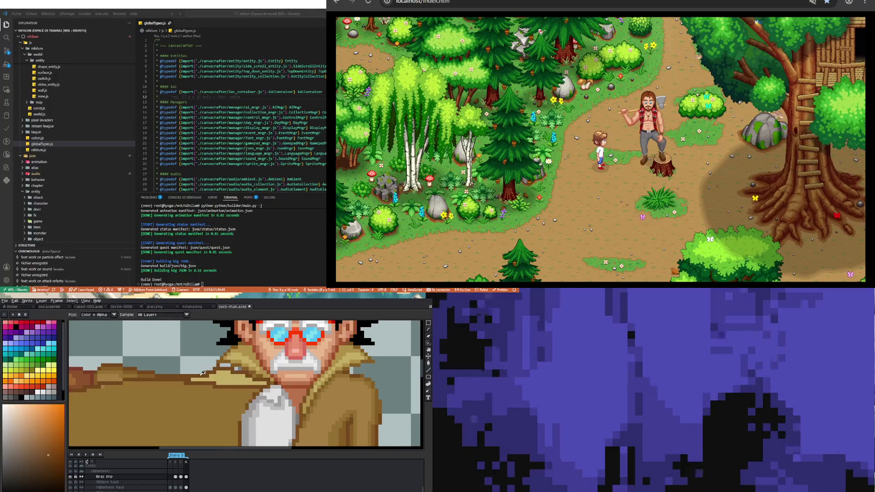
pyautogui.press('b')
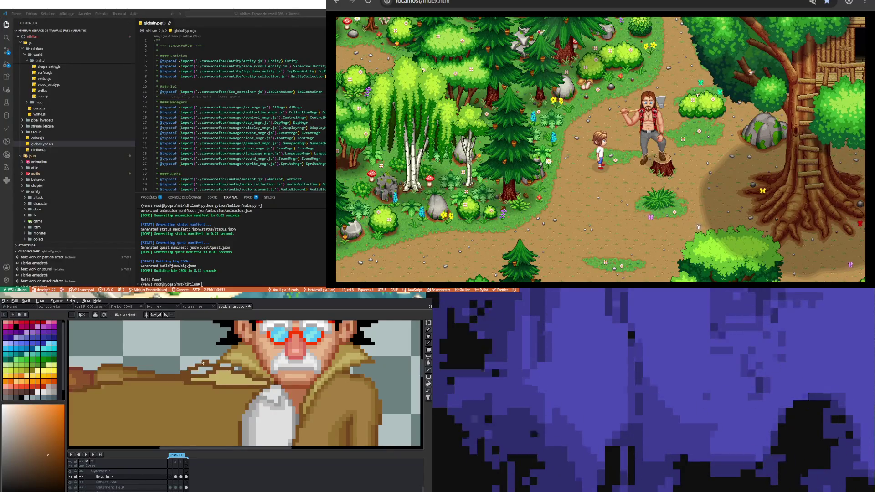
pyautogui.press('i')
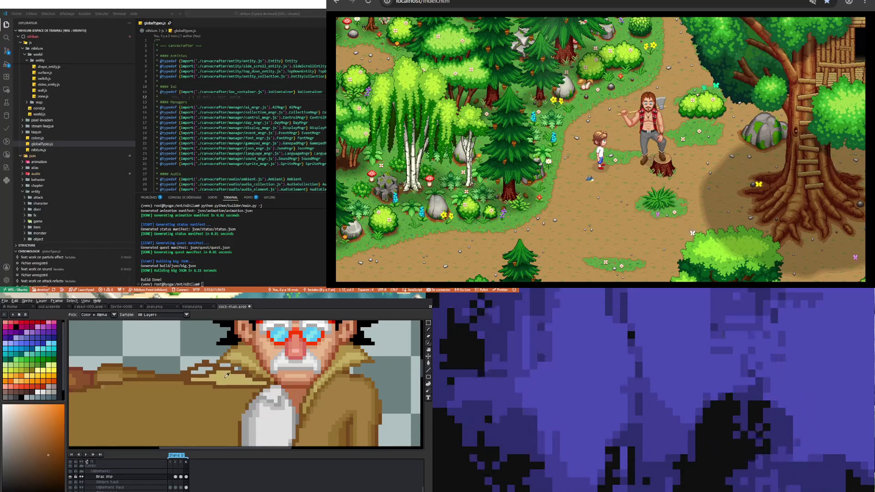
pyautogui.click(223, 375)
pyautogui.press('b')
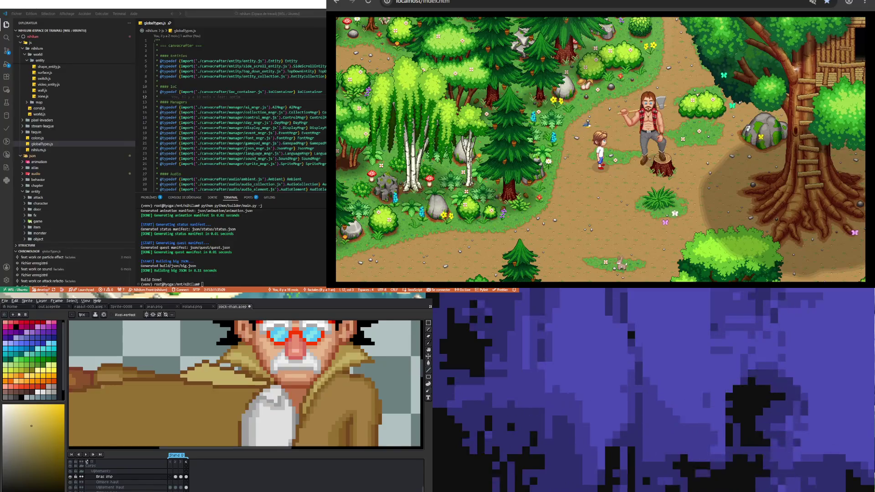
pyautogui.scroll(-3, 197, 376)
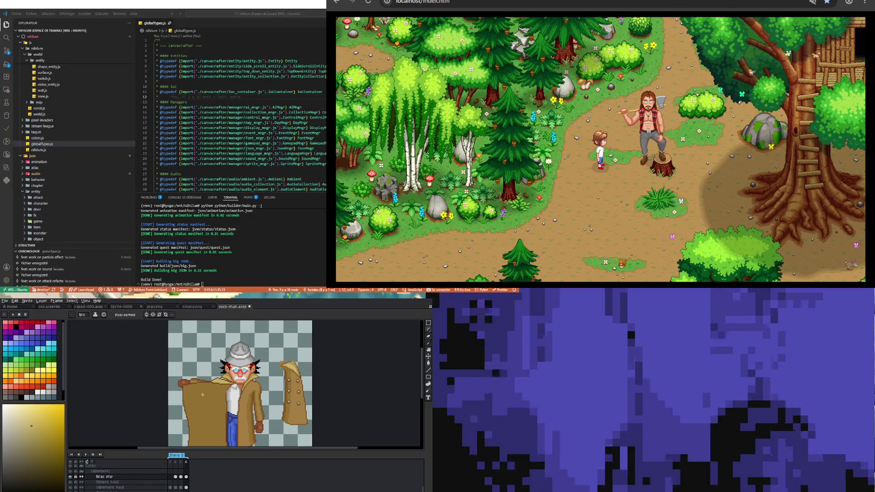
# Zoom in on the coat flap and sample the coat's brown for the 1px Pencil.
pyautogui.scroll(2, 202, 397)
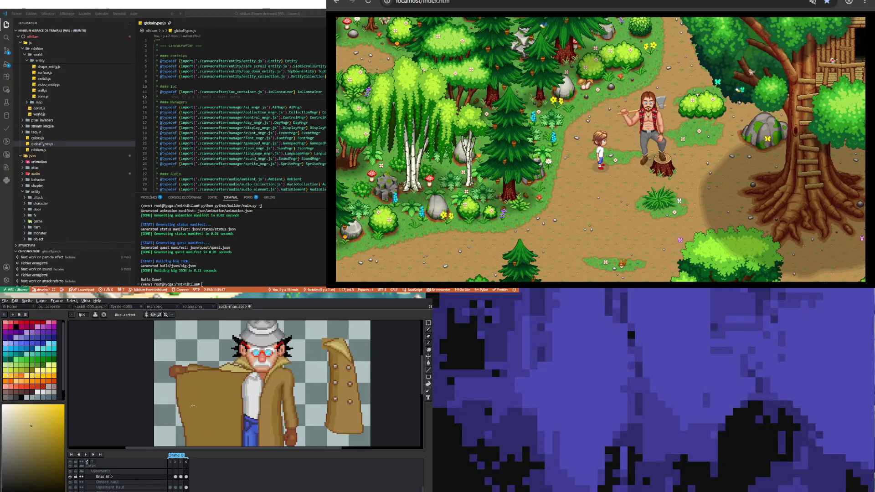
pyautogui.scroll(-3, 179, 400)
pyautogui.scroll(2, 174, 404)
pyautogui.scroll(-3, 182, 408)
pyautogui.scroll(3, 189, 412)
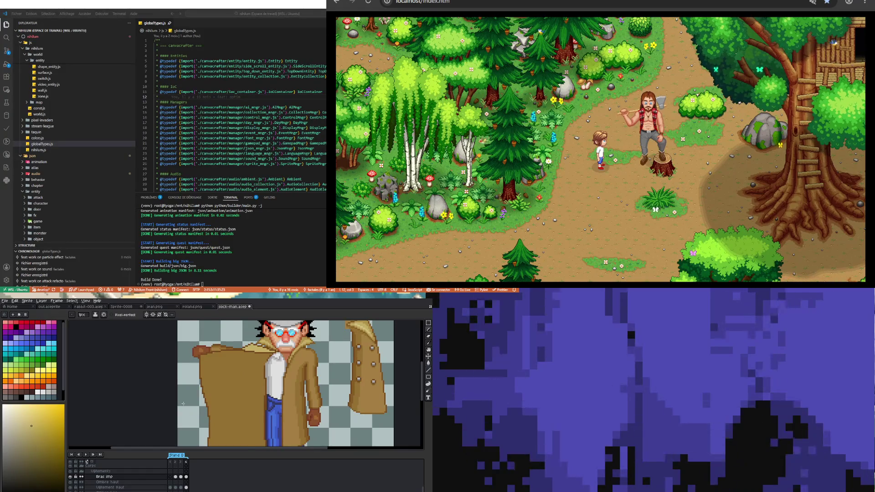
pyautogui.scroll(-1, 183, 404)
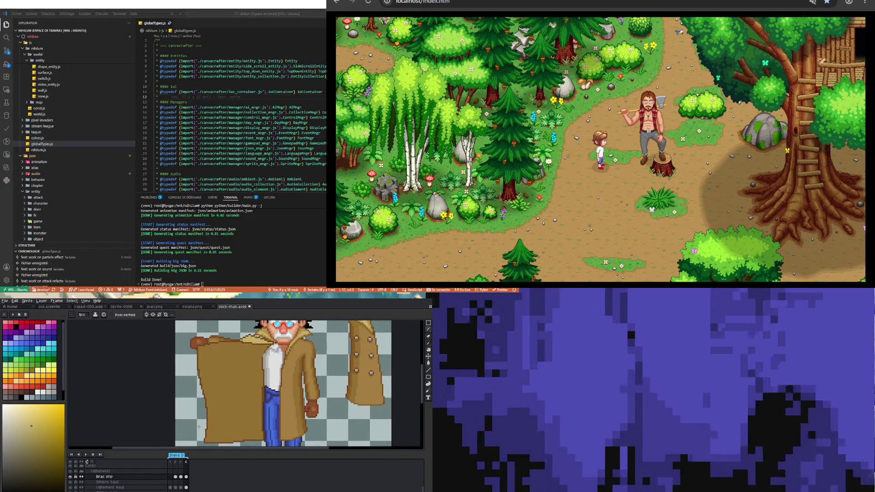
pyautogui.click(428, 344)
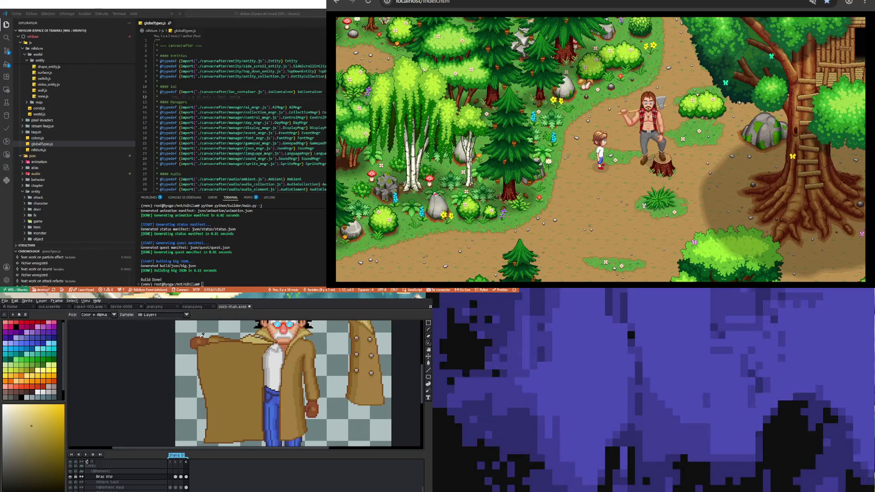
pyautogui.click(202, 336)
pyautogui.press('b')
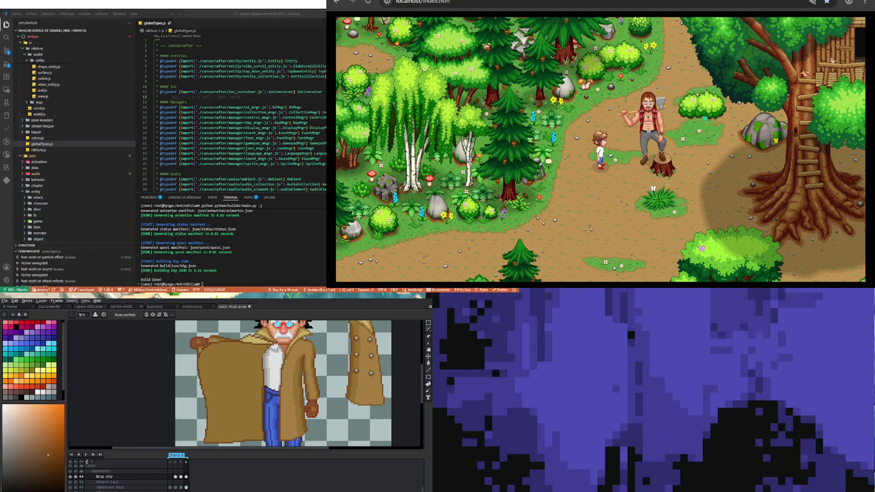
# Switch between the Eyedropper and Pencil, sampling the brown again from the lower coat.
pyautogui.press('b')
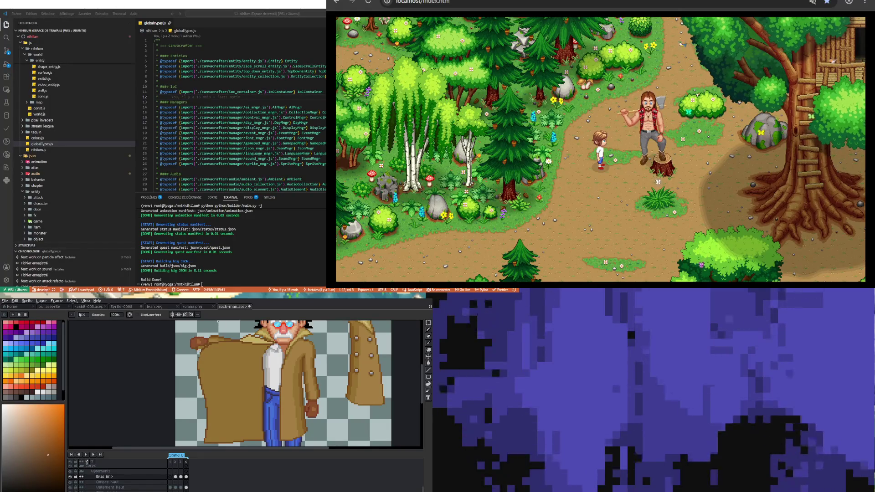
pyautogui.press('i')
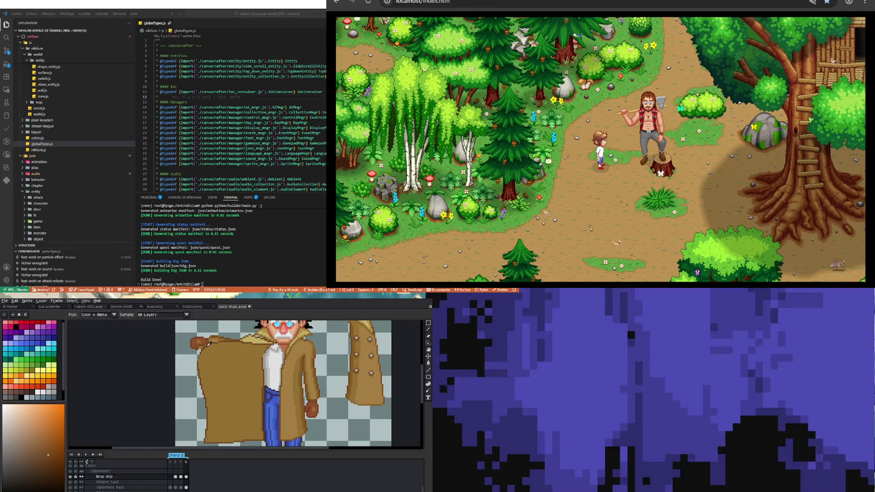
pyautogui.press('b')
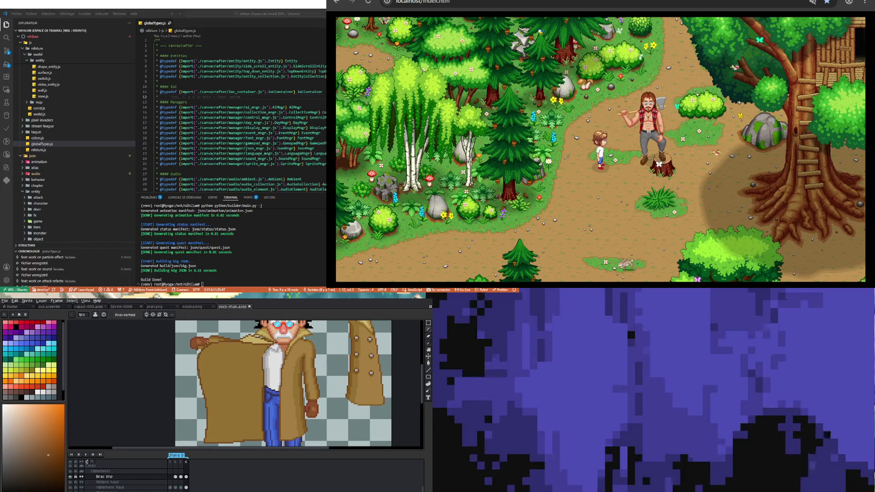
pyautogui.press('i')
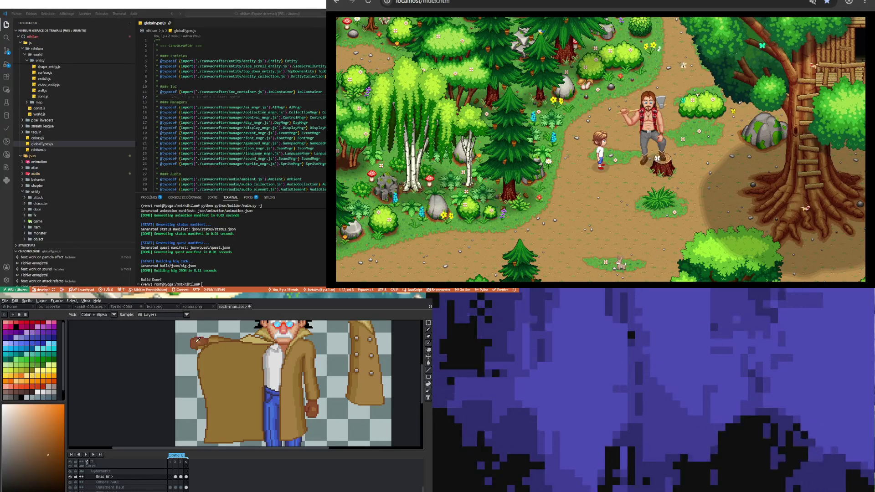
pyautogui.press('b')
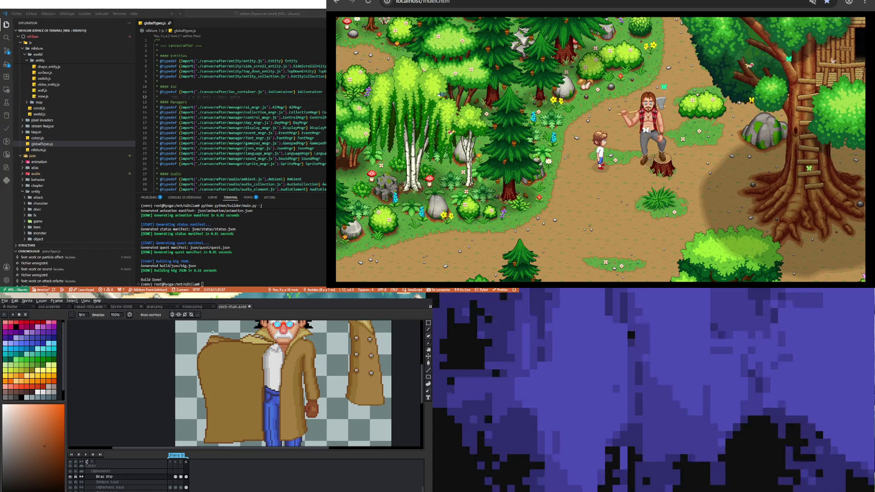
pyautogui.keyDown('alt'); pyautogui.click(319, 405); pyautogui.keyUp('alt')
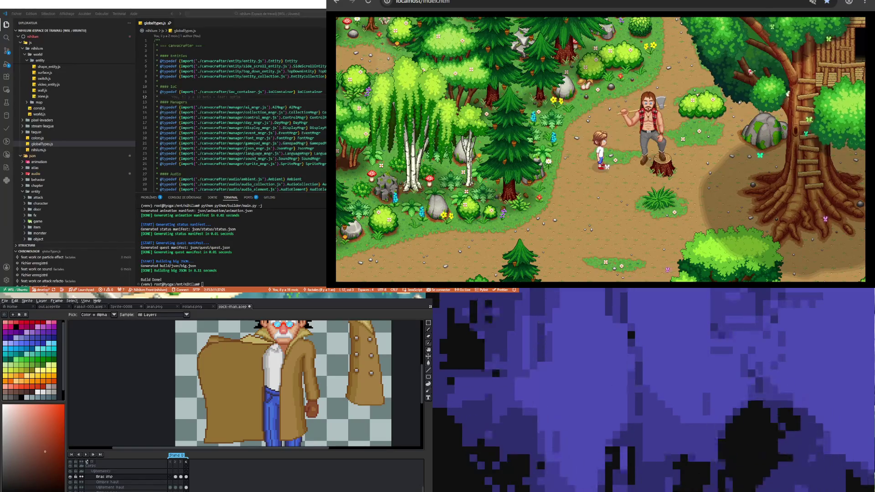
# Pick the coat's orange-brown and red-orange to shade the flap's top edge.
pyautogui.scroll(-1, 283, 382)
pyautogui.scroll(1, 283, 383)
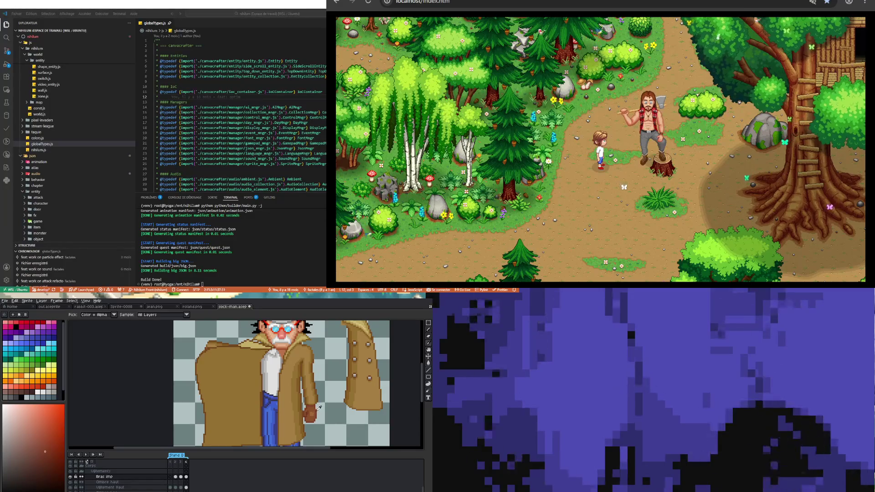
pyautogui.press('b')
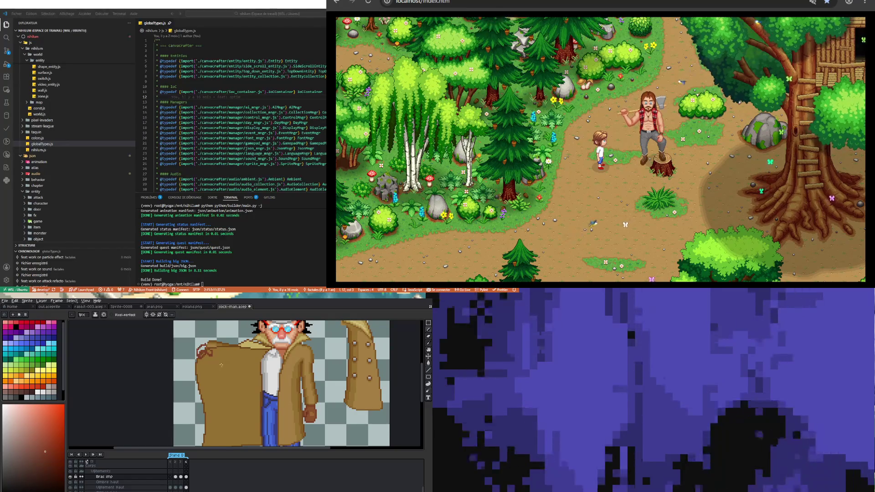
pyautogui.keyDown('alt'); pyautogui.click(215, 367); pyautogui.keyUp('alt')
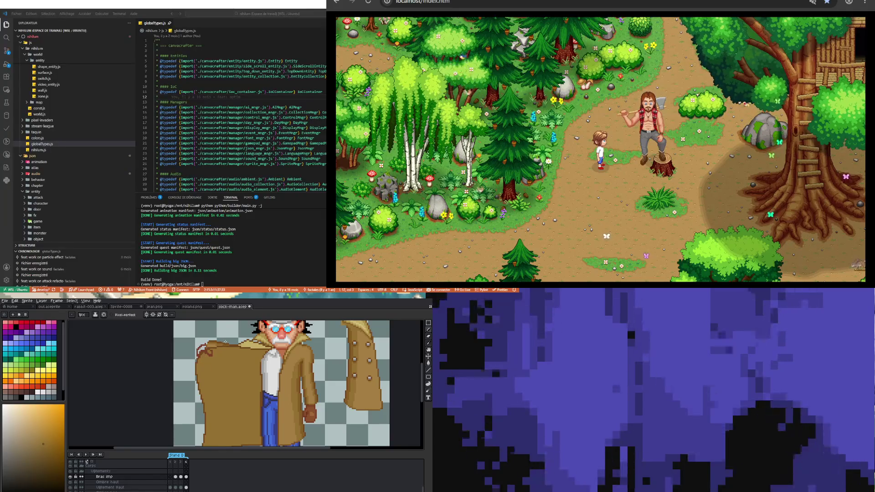
pyautogui.press('alt')
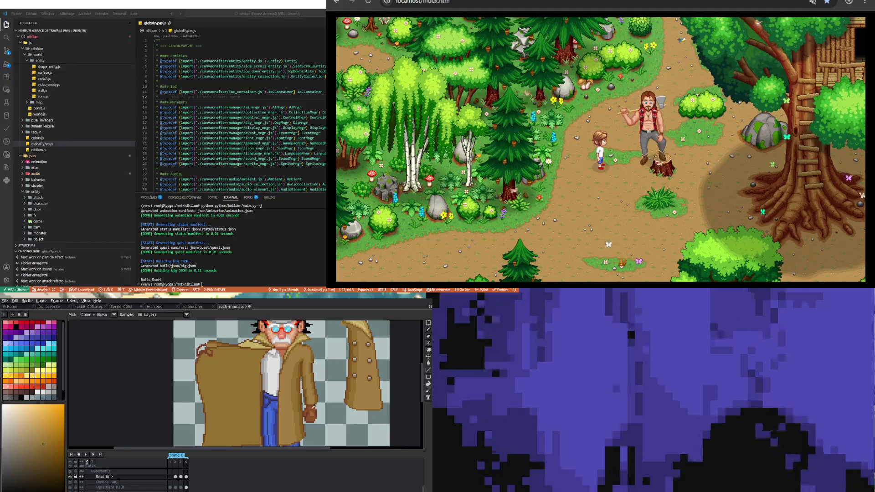
pyautogui.keyDown('alt'); pyautogui.click(313, 406); pyautogui.keyUp('alt')
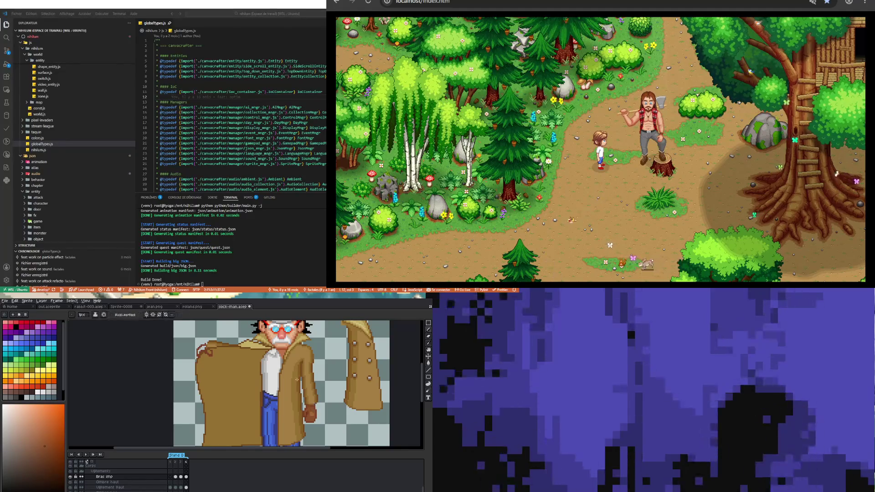
pyautogui.scroll(2, 208, 345)
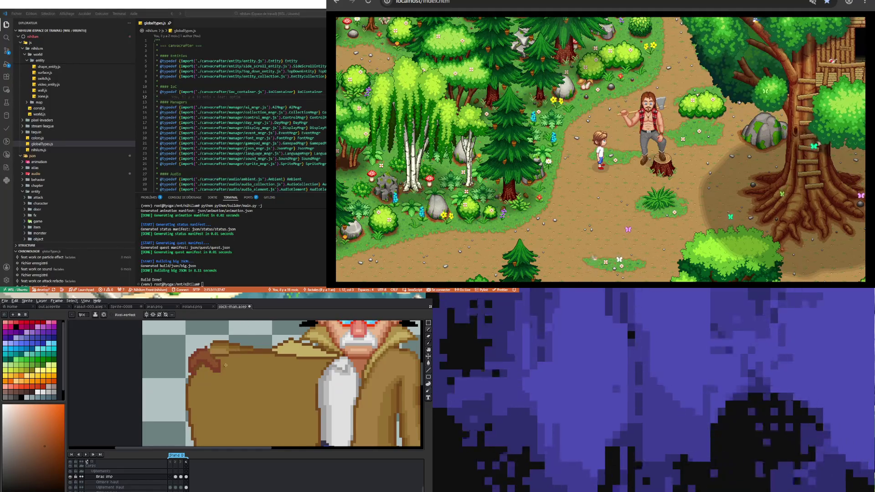
# Sample two coat tones from the flap and repaint its top-edge pixels.
pyautogui.press('i')
pyautogui.click(223, 340)
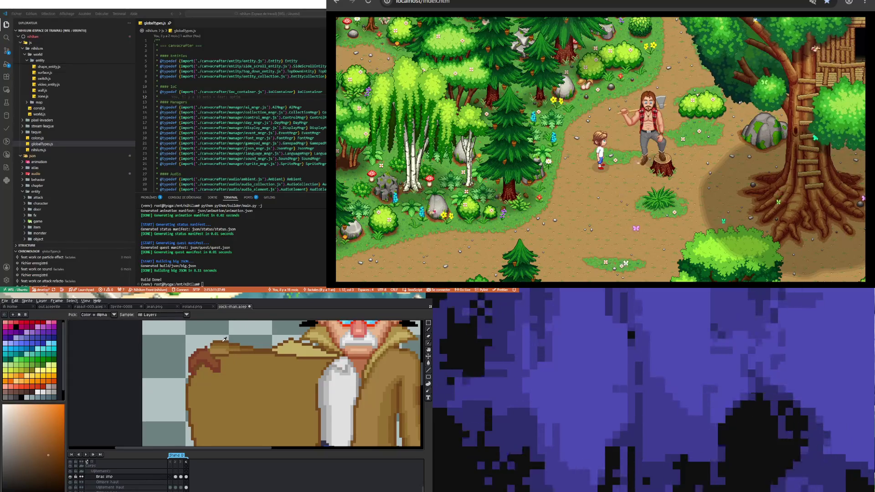
pyautogui.press('b')
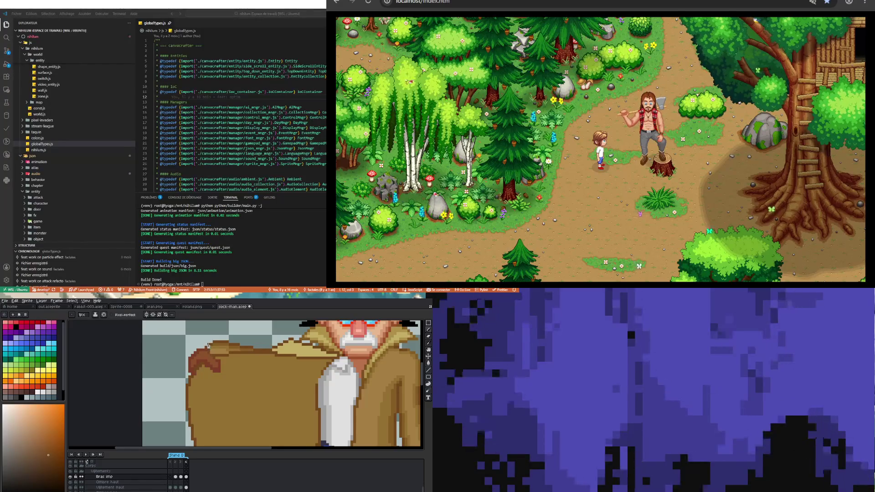
pyautogui.press('i')
pyautogui.click(223, 341)
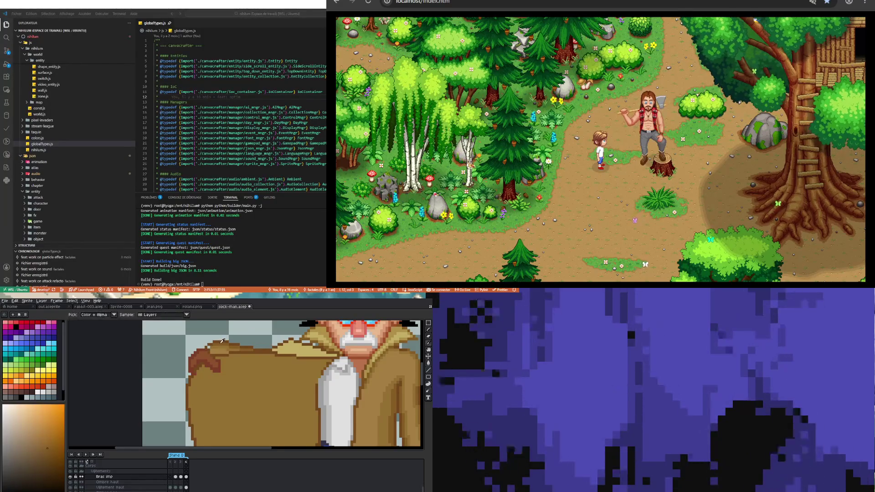
pyautogui.press('b')
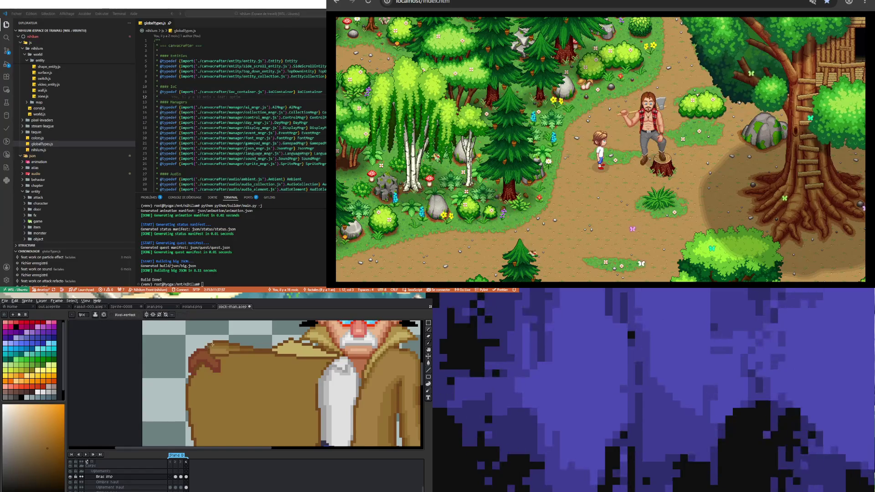
pyautogui.press('i')
pyautogui.press('b')
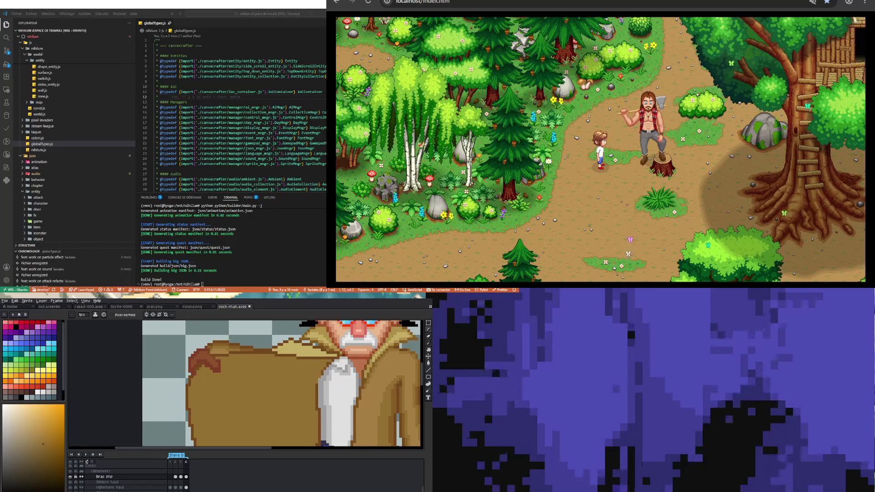
# Erase stray pixels and repaint the flap edge in dark red and dark orange-brown.
pyautogui.press('e')
pyautogui.press('i')
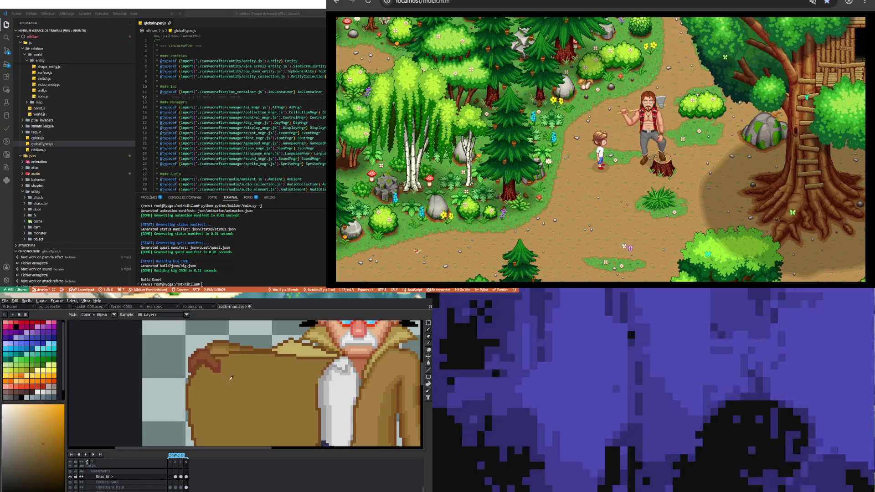
pyautogui.press('b')
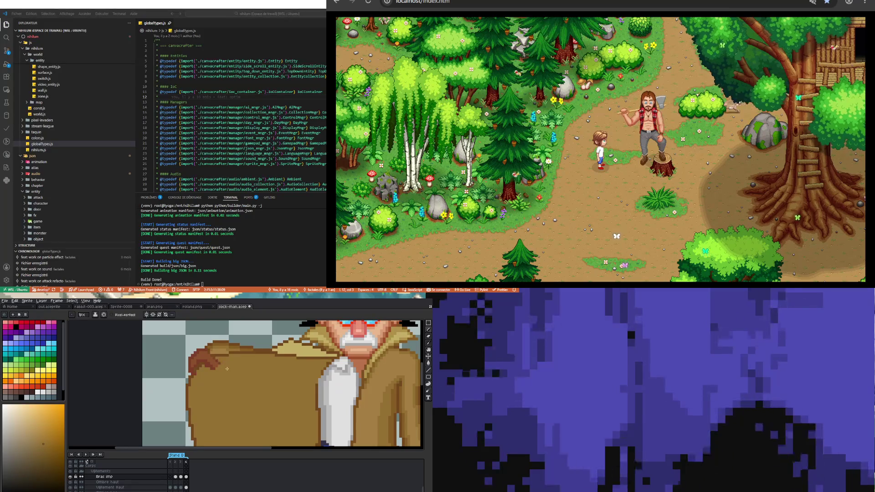
pyautogui.press('i')
pyautogui.click(221, 361)
pyautogui.press('b')
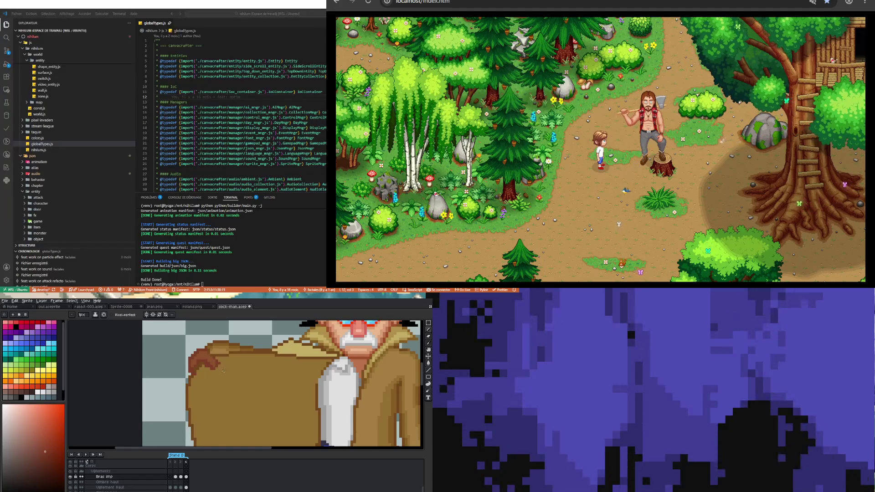
pyautogui.keyDown('alt'); pyautogui.click(221, 366); pyautogui.keyUp('alt')
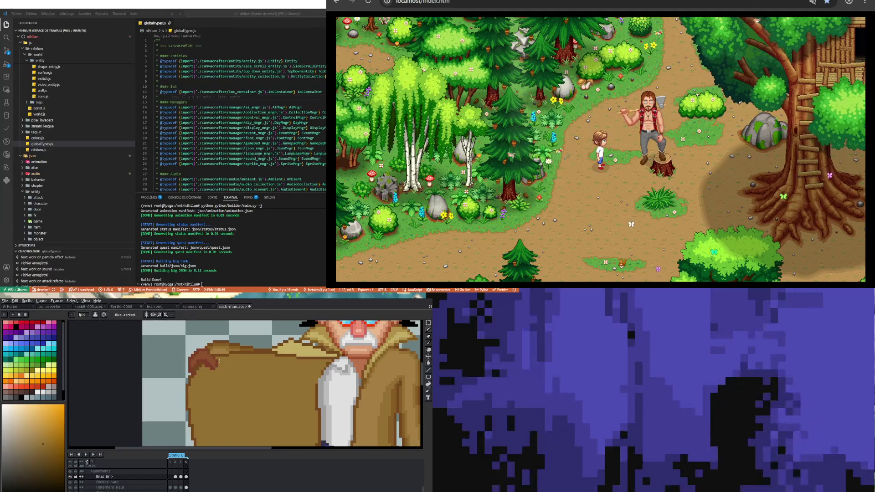
pyautogui.scroll(-3, 170, 355)
pyautogui.scroll(1, 254, 382)
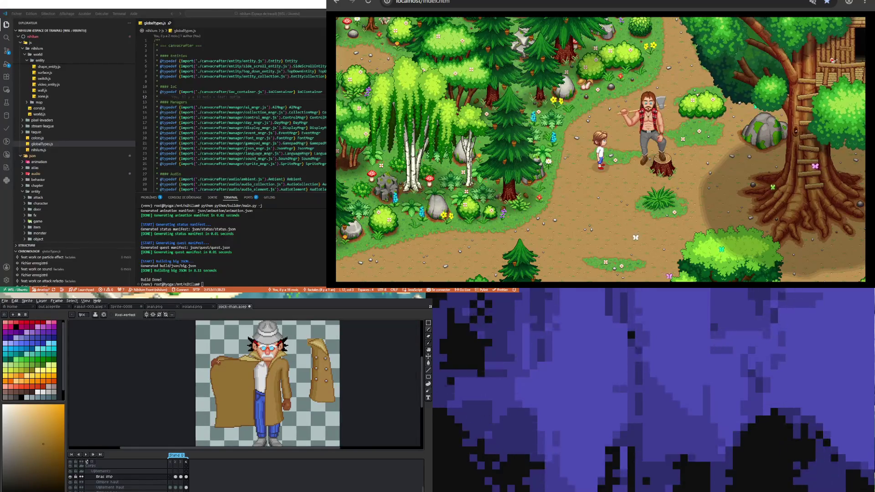
pyautogui.scroll(3, 224, 349)
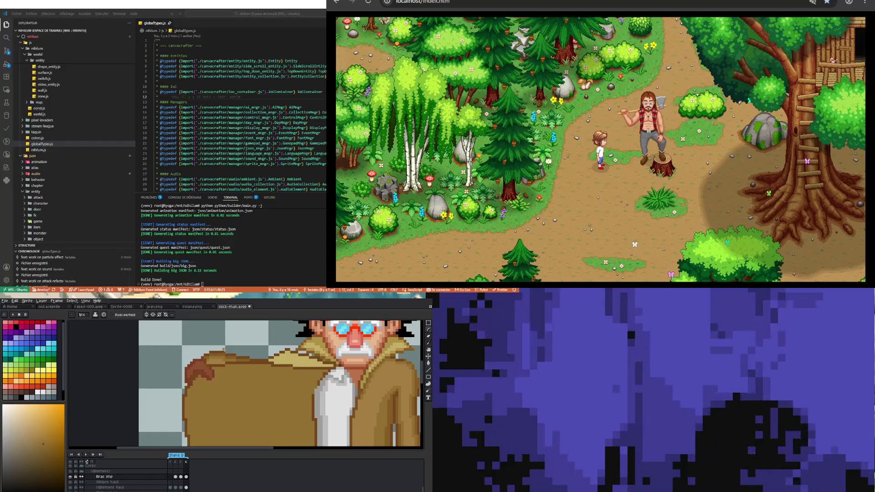
# Add darker brown-orange shadow and yellower tan highlight pixels to the curled corner.
pyautogui.press('i')
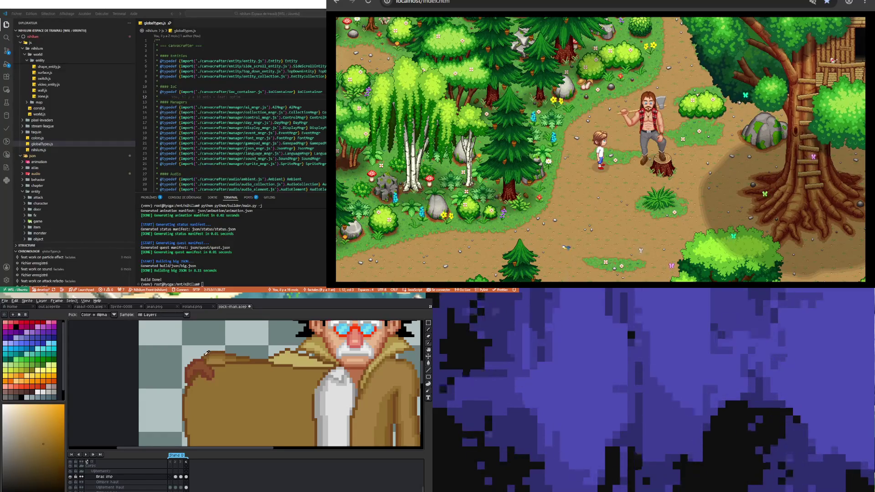
pyautogui.click(207, 353)
pyautogui.press('b')
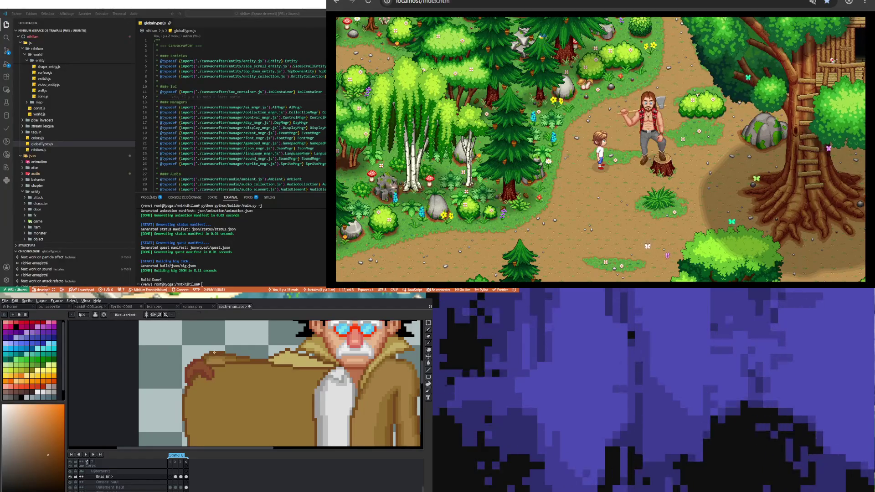
pyautogui.scroll(-2, 221, 344)
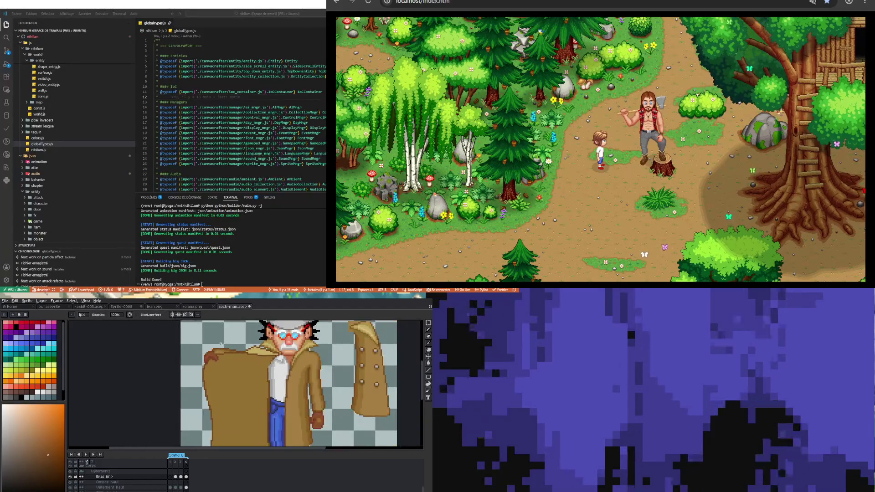
pyautogui.scroll(2, 219, 346)
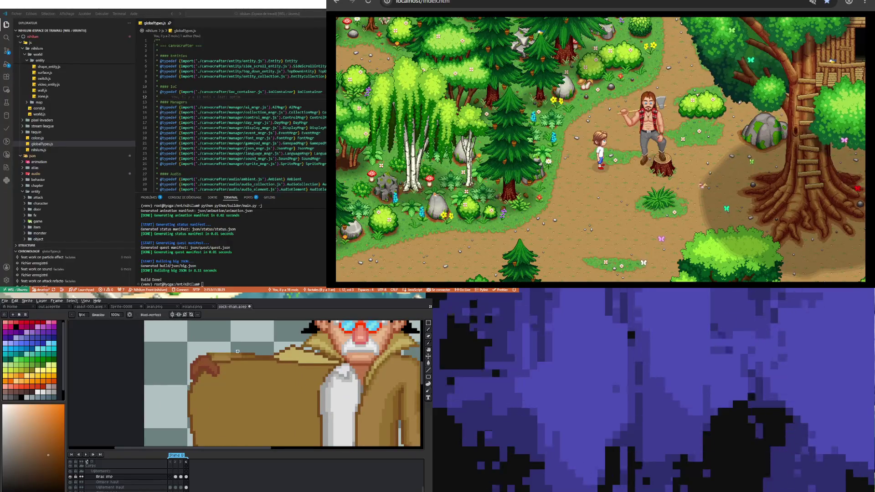
pyautogui.scroll(1, 240, 351)
pyautogui.press('i')
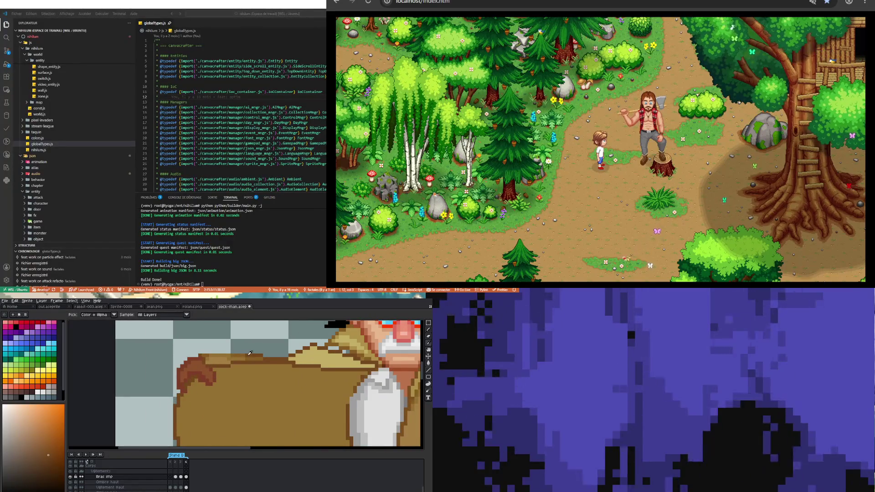
pyautogui.press('b')
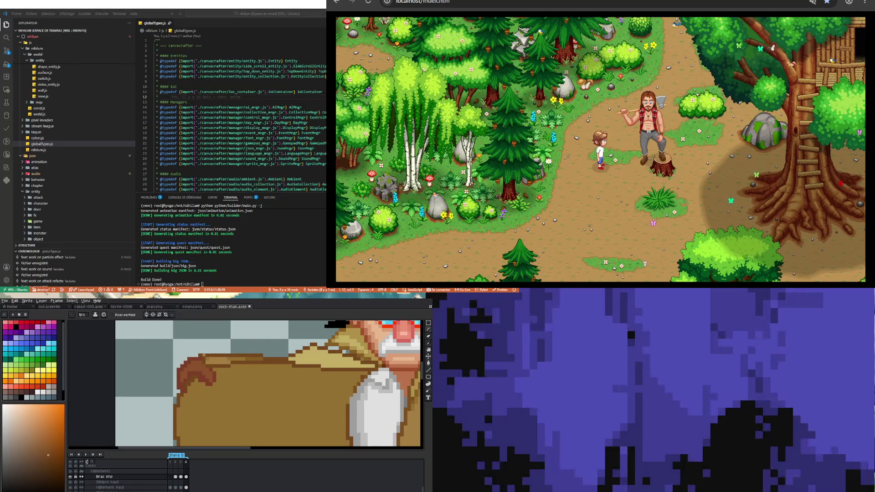
pyautogui.press('i')
pyautogui.click(235, 357)
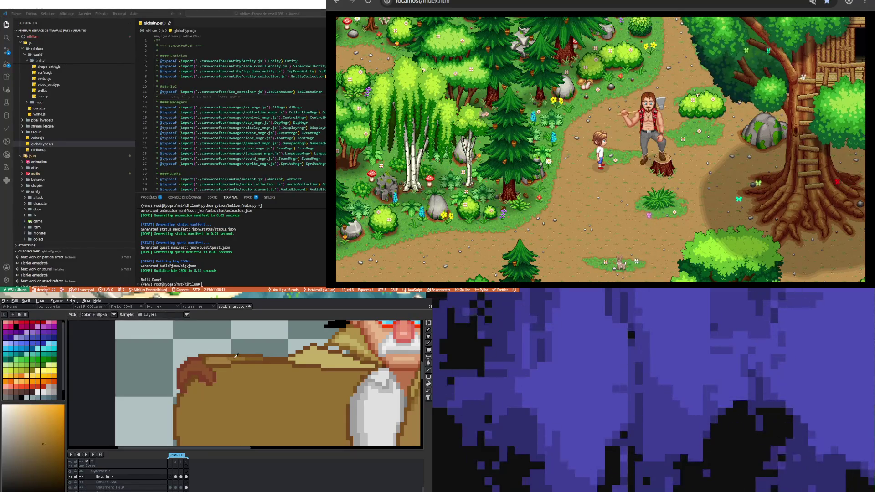
pyautogui.press('b')
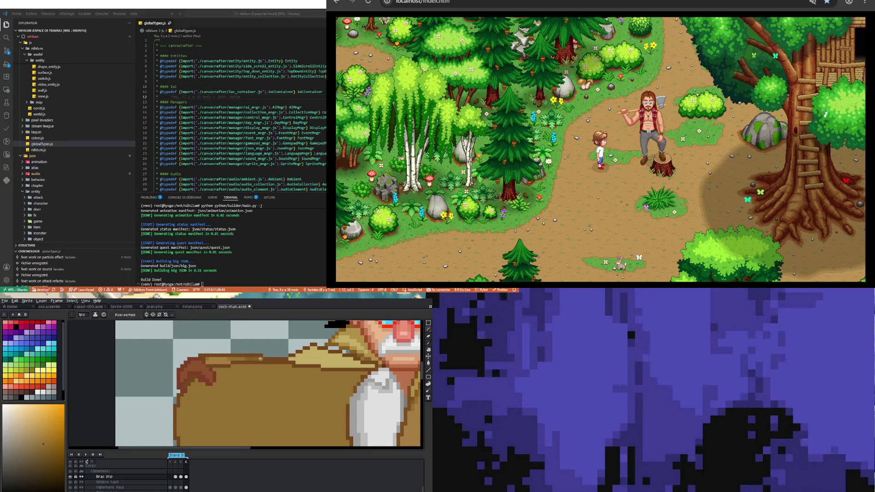
# Sample the reddish-brown from the flap edge and shade the curled edge with it.
pyautogui.scroll(-2, 209, 358)
pyautogui.scroll(3, 205, 361)
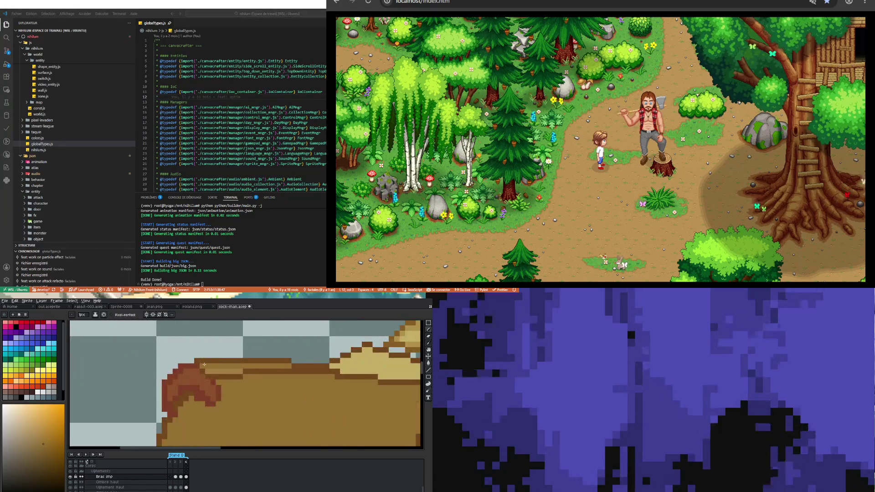
pyautogui.scroll(-2, 212, 366)
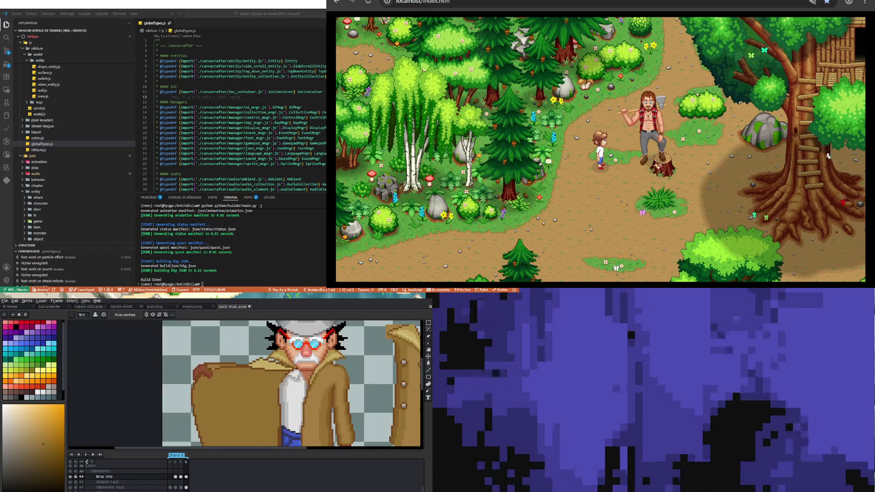
pyautogui.scroll(-2, 215, 366)
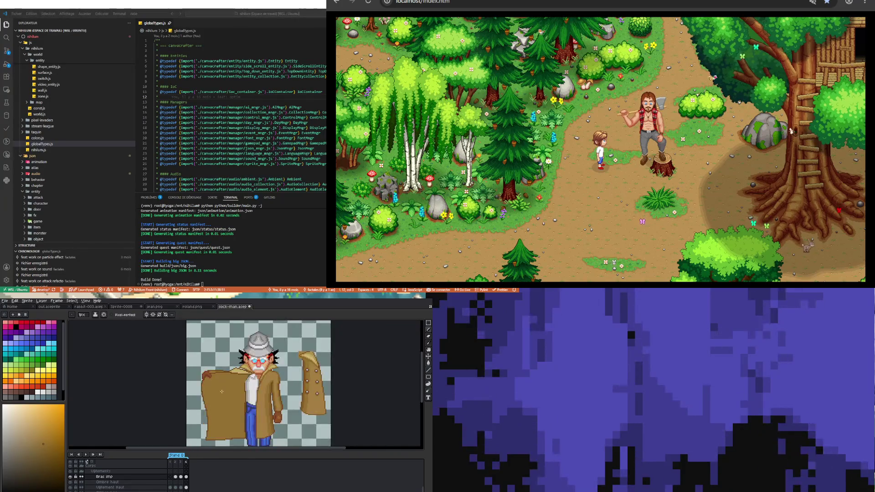
pyautogui.scroll(2, 222, 393)
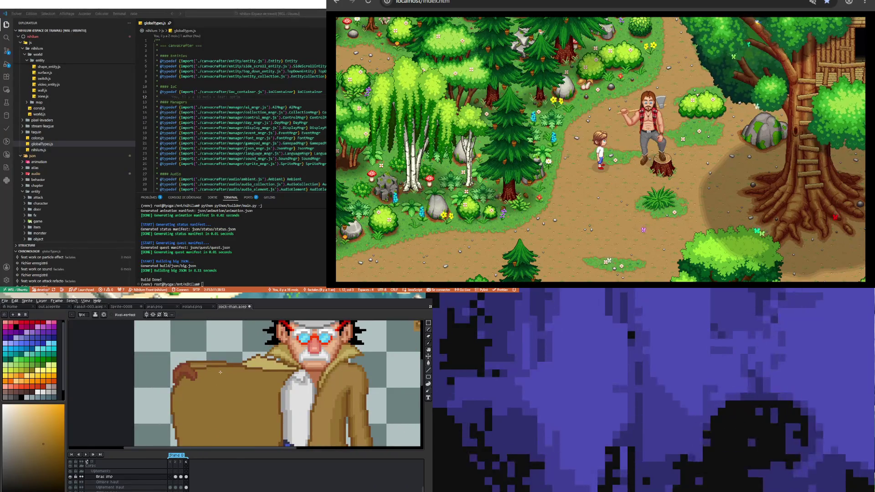
pyautogui.scroll(-2, 228, 377)
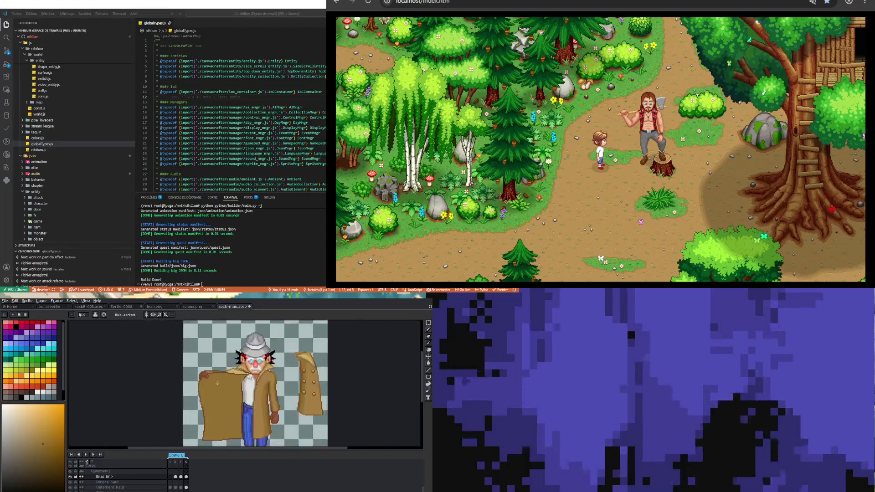
pyautogui.press('ctrl')
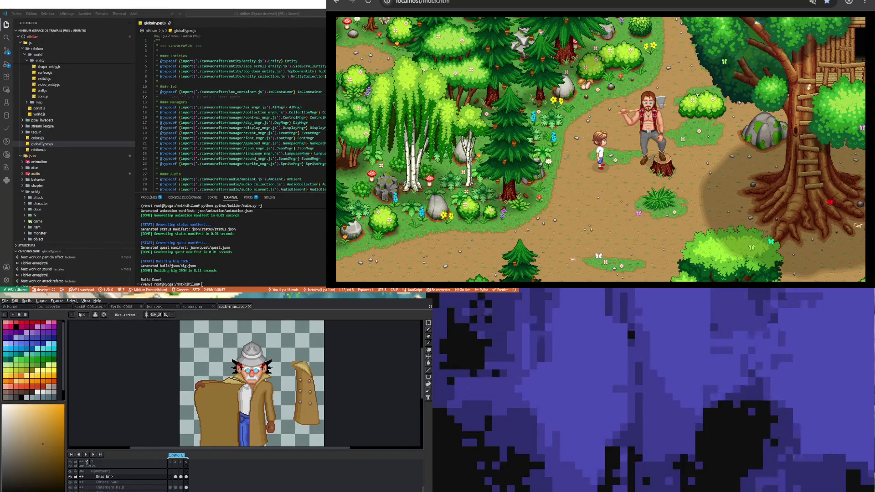
pyautogui.scroll(-2, 223, 408)
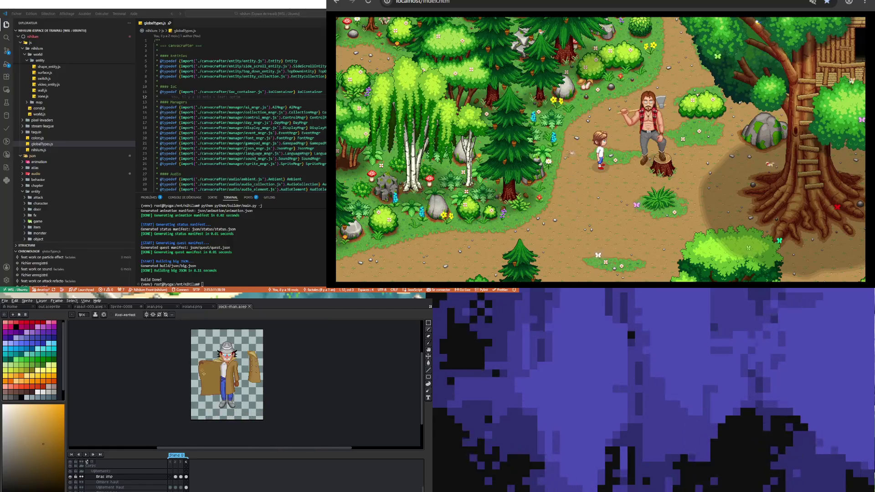
pyautogui.scroll(3, 224, 407)
pyautogui.scroll(-3, 222, 373)
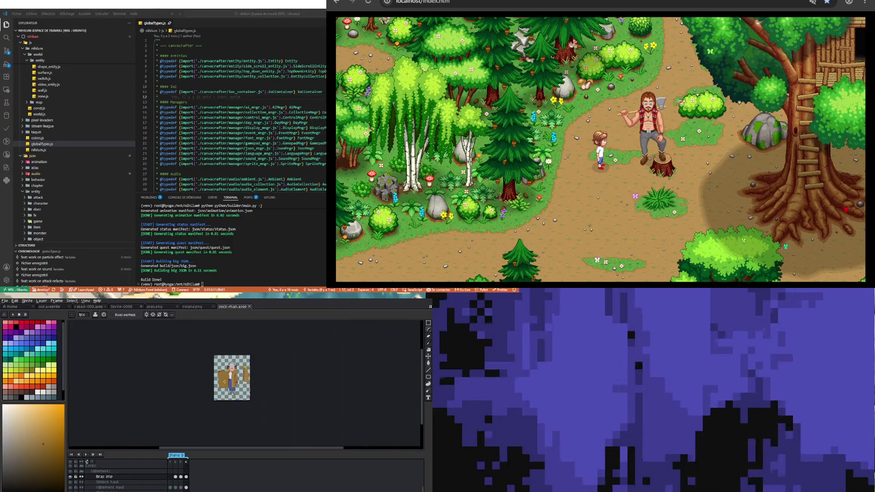
pyautogui.scroll(5, 221, 372)
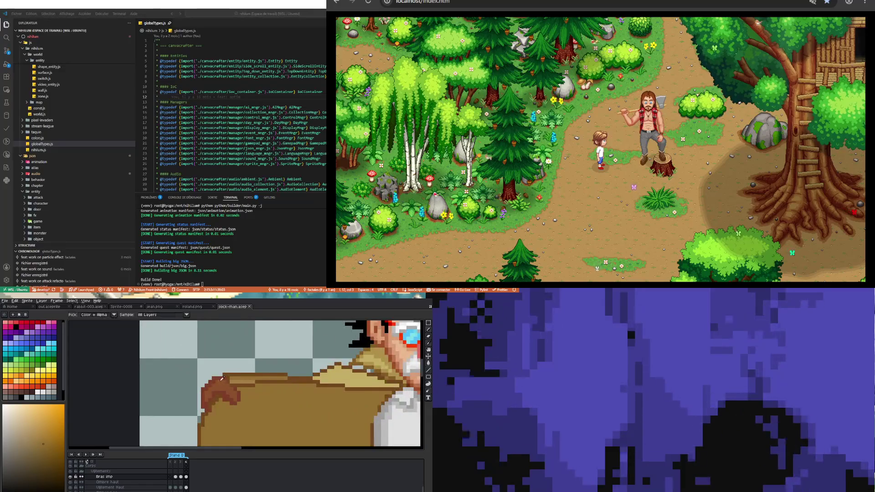
pyautogui.keyDown('alt'); pyautogui.click(221, 385); pyautogui.keyUp('alt')
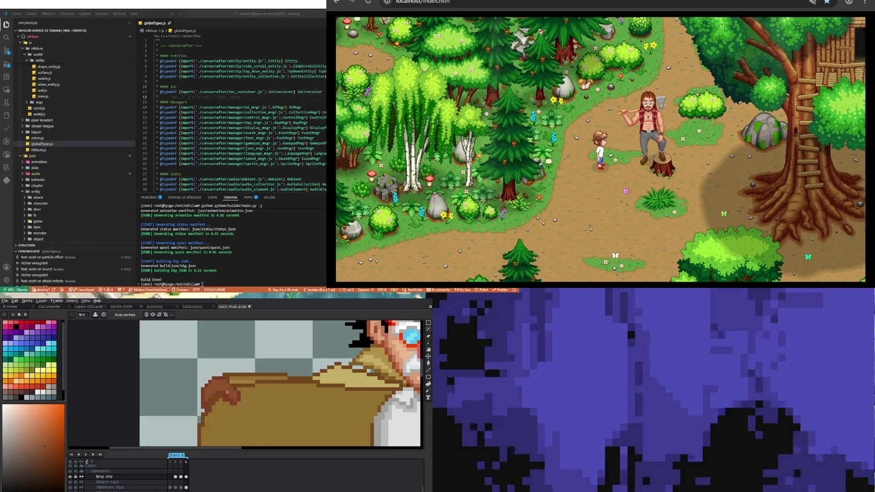
# Zoom out to view the whole detective sprite.
pyautogui.scroll(-1, 228, 401)
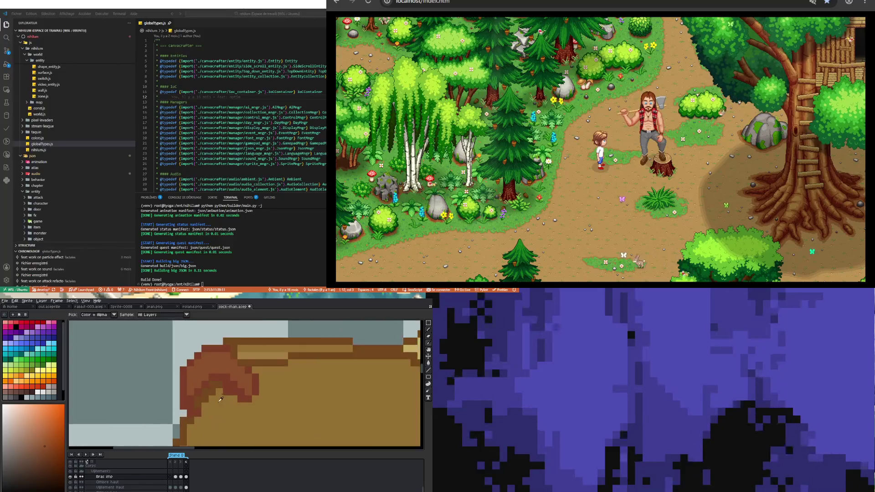
pyautogui.scroll(-1, 223, 376)
pyautogui.scroll(-2, 223, 375)
pyautogui.scroll(2, 199, 413)
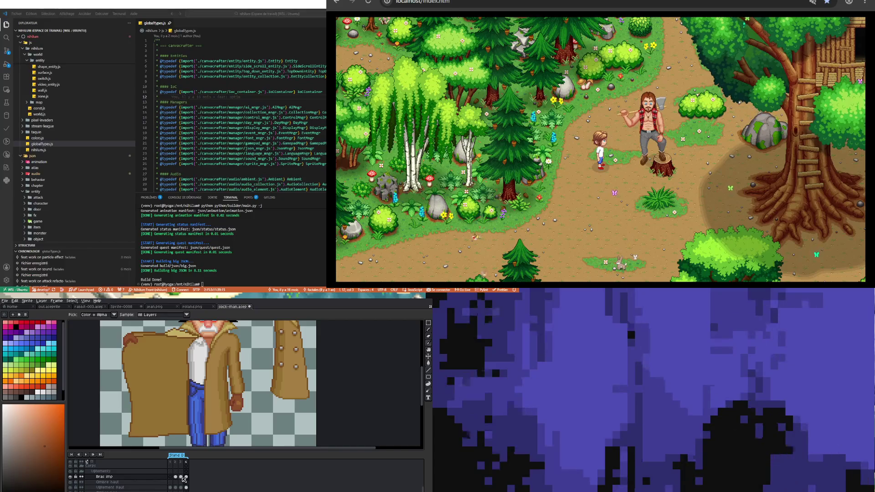
# Compare frames 3 and 4 of the Bras imp layer, then sample a flap colour on frame 4.
pyautogui.press('Left')
pyautogui.scroll(2, 184, 390)
pyautogui.scroll(-2, 187, 365)
pyautogui.scroll(1, 192, 336)
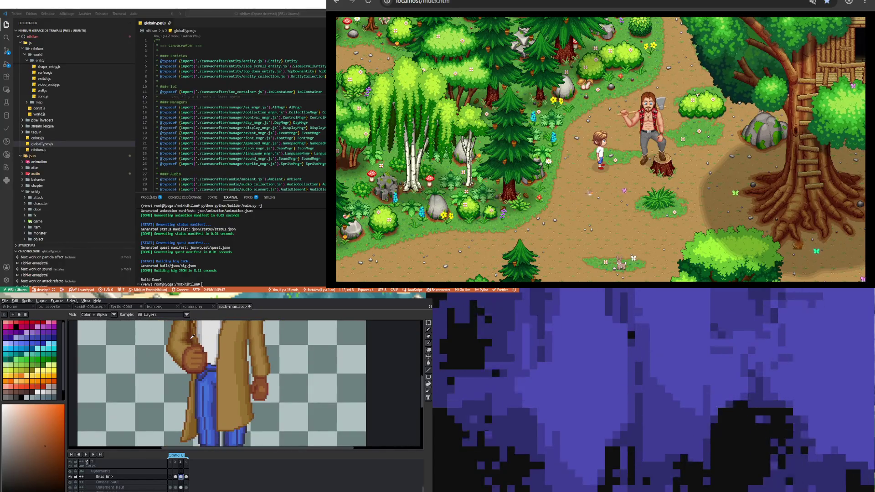
pyautogui.click(186, 476)
pyautogui.press('b')
pyautogui.scroll(-2, 218, 383)
pyautogui.scroll(3, 150, 354)
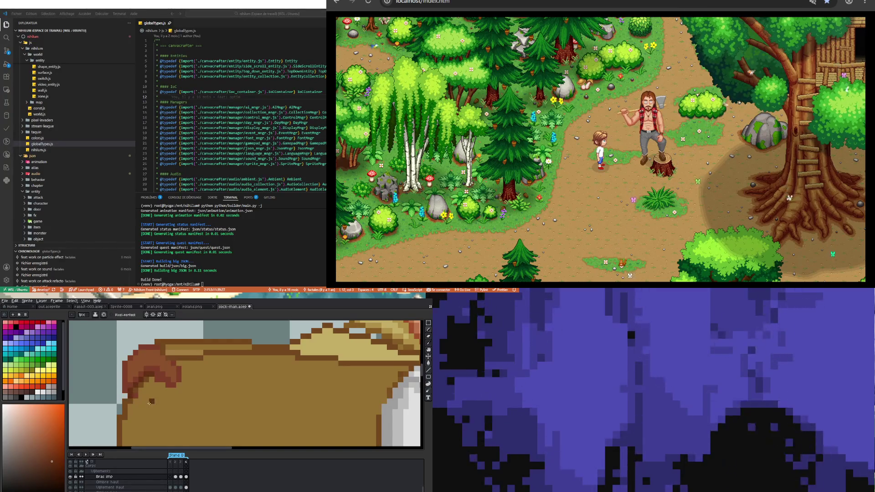
pyautogui.keyDown('alt'); pyautogui.click(136, 395); pyautogui.keyUp('alt')
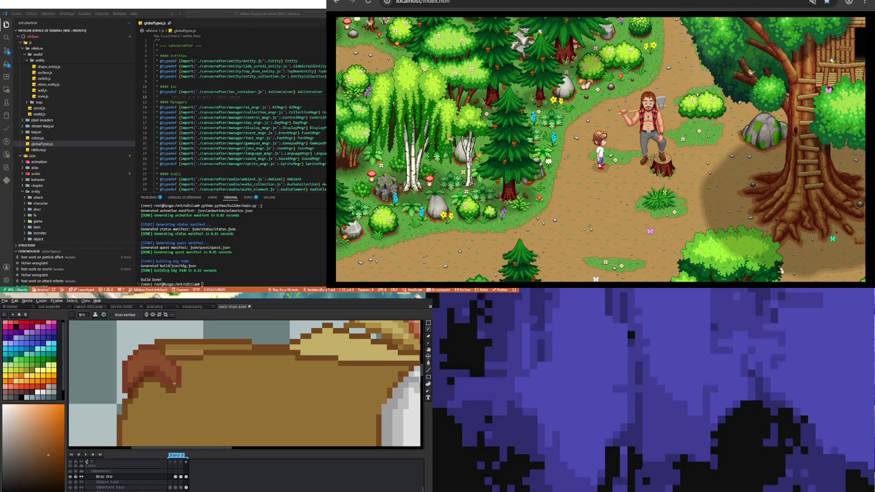
# Pick darker red-browns from frame 3 and the flap curl to reshade the curled corner.
pyautogui.scroll(1, 180, 369)
pyautogui.press('i')
pyautogui.scroll(-2, 146, 369)
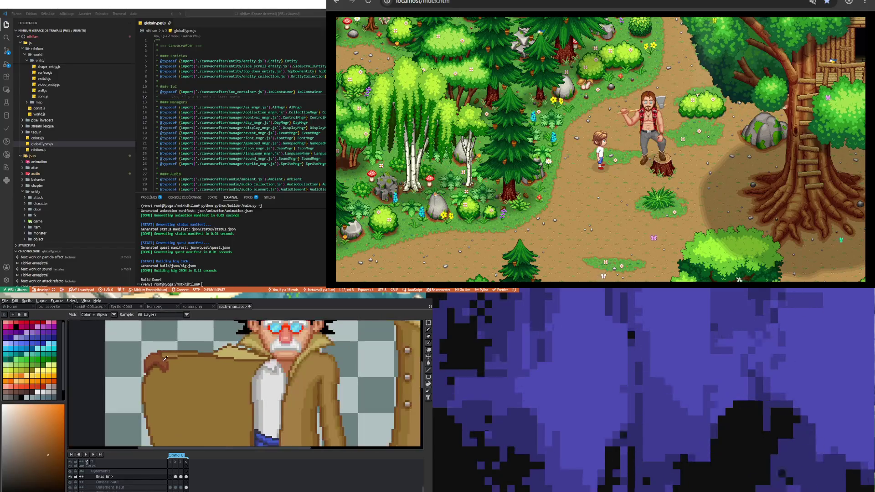
pyautogui.click(181, 476)
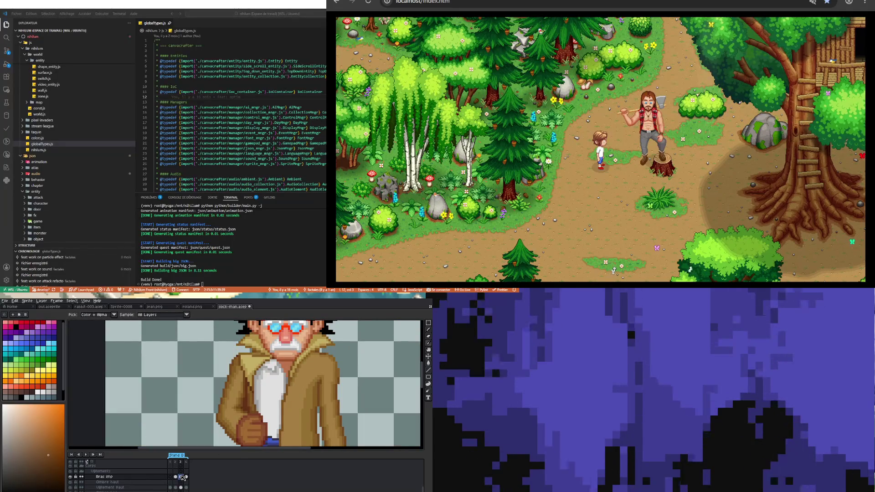
pyautogui.keyDown('alt'); pyautogui.click(239, 439); pyautogui.keyUp('alt')
pyautogui.press('Right')
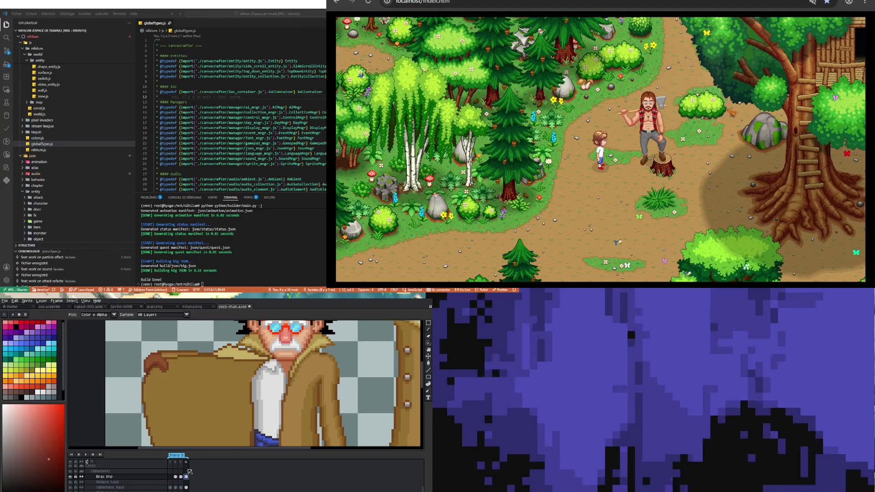
pyautogui.scroll(2, 164, 366)
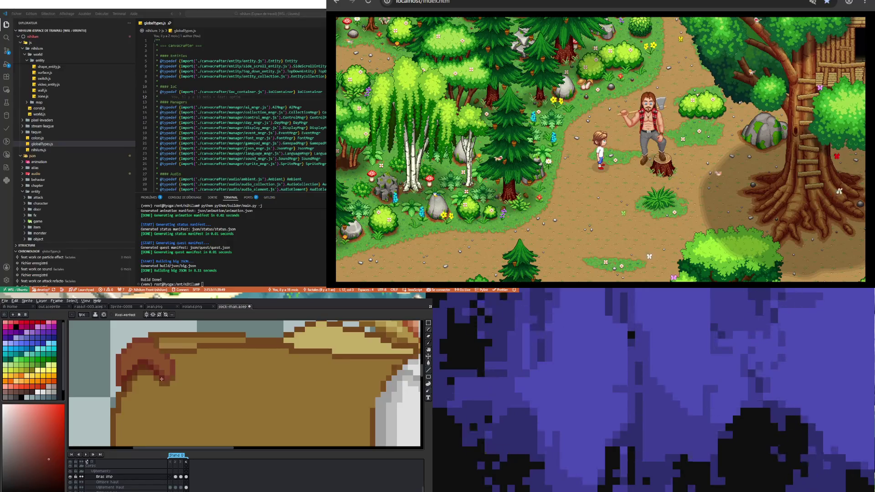
pyautogui.scroll(1, 160, 365)
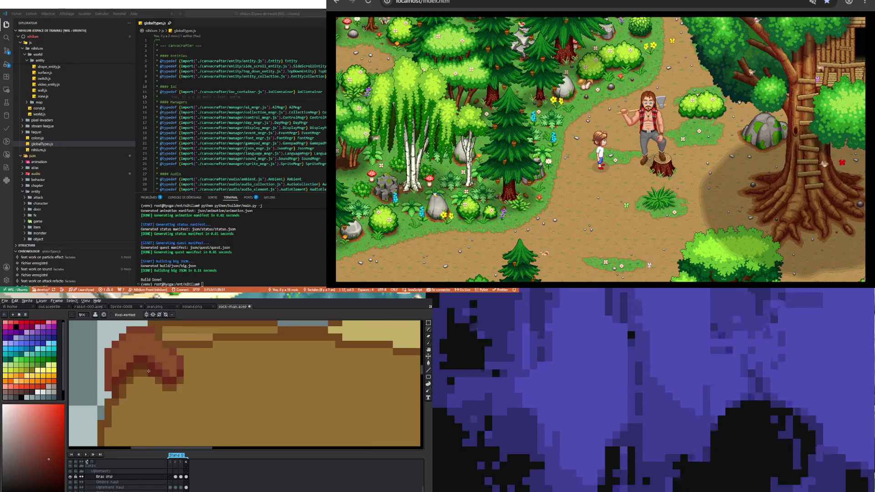
pyautogui.press('i')
pyautogui.click(157, 357)
pyautogui.press('b')
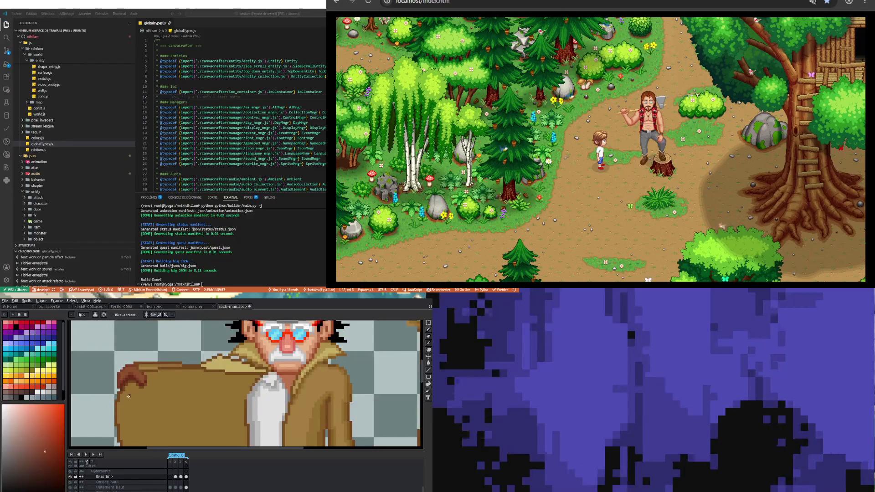
pyautogui.scroll(-2, 118, 392)
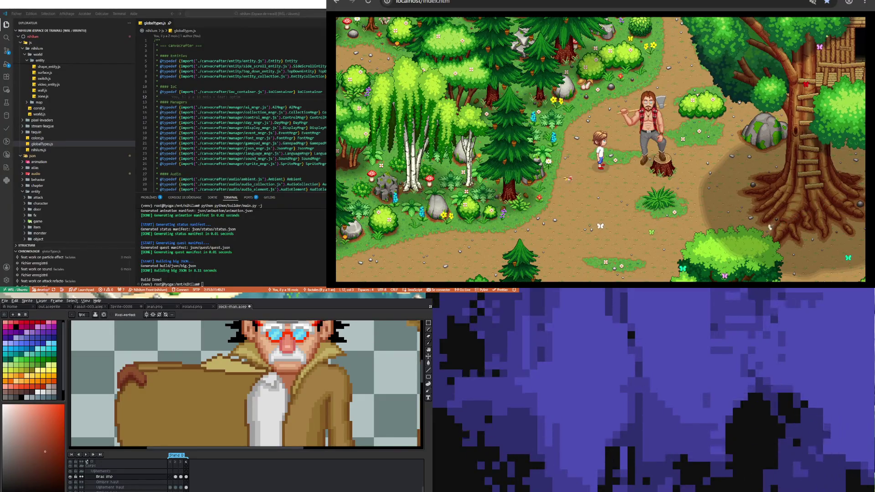
pyautogui.scroll(-1, 184, 379)
pyautogui.scroll(-1, 185, 379)
pyautogui.scroll(1, 184, 379)
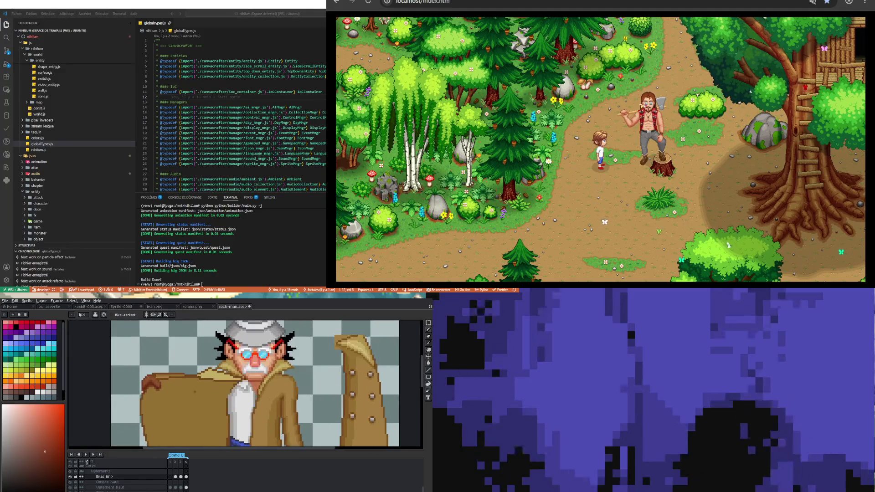
# Pick a lighter yellow-tan and paint two highlight strokes along the shoulder's coat edge.
pyautogui.scroll(1, 293, 319)
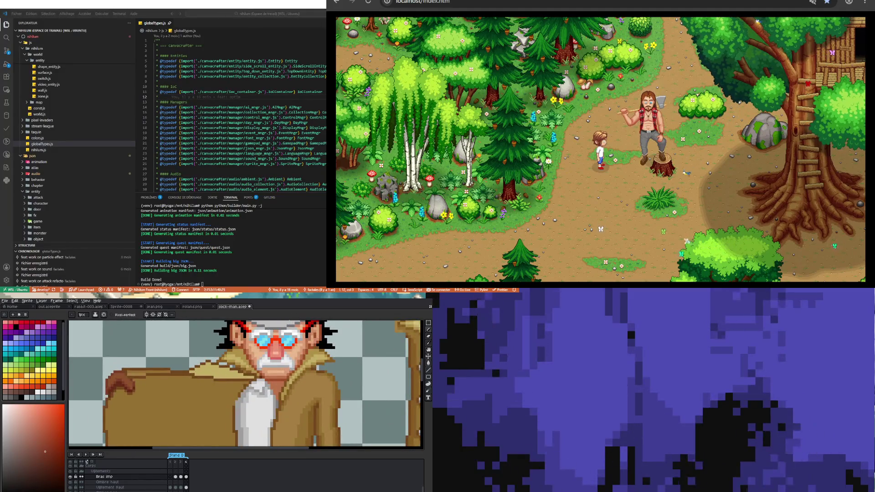
pyautogui.scroll(1, 333, 366)
pyautogui.press('i')
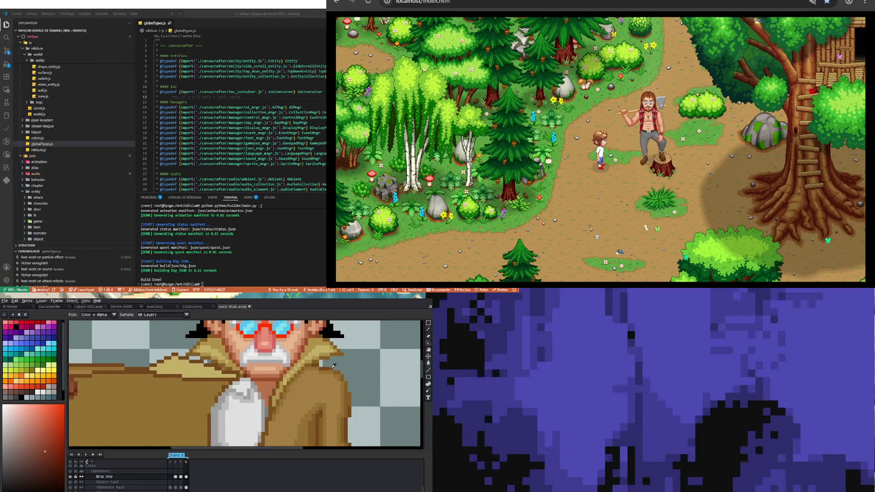
pyautogui.click(333, 365)
pyautogui.press('b')
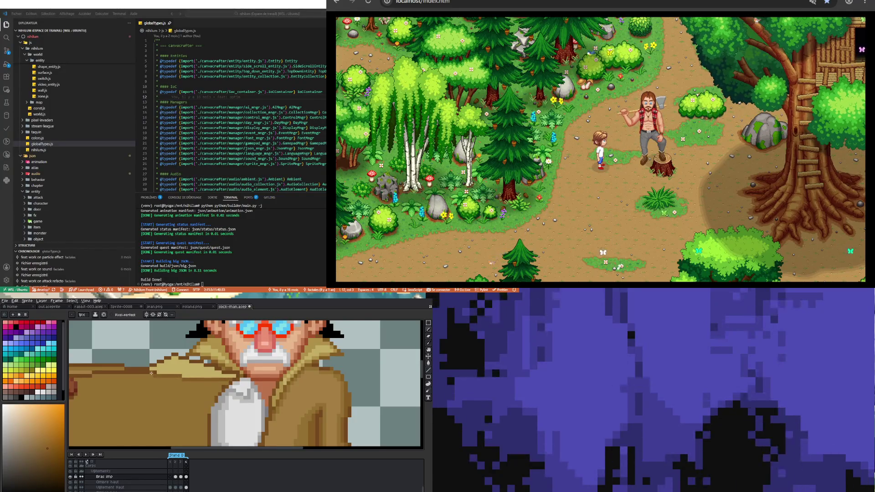
pyautogui.scroll(-2, 138, 391)
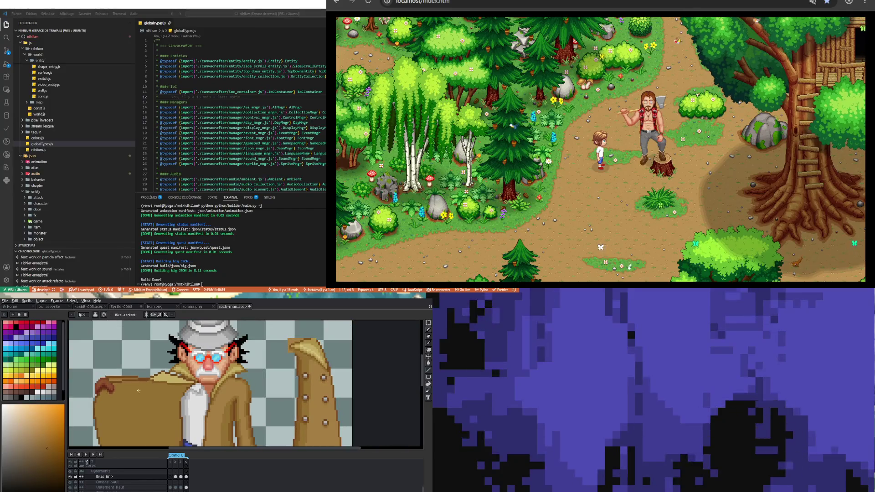
pyautogui.scroll(2, 138, 391)
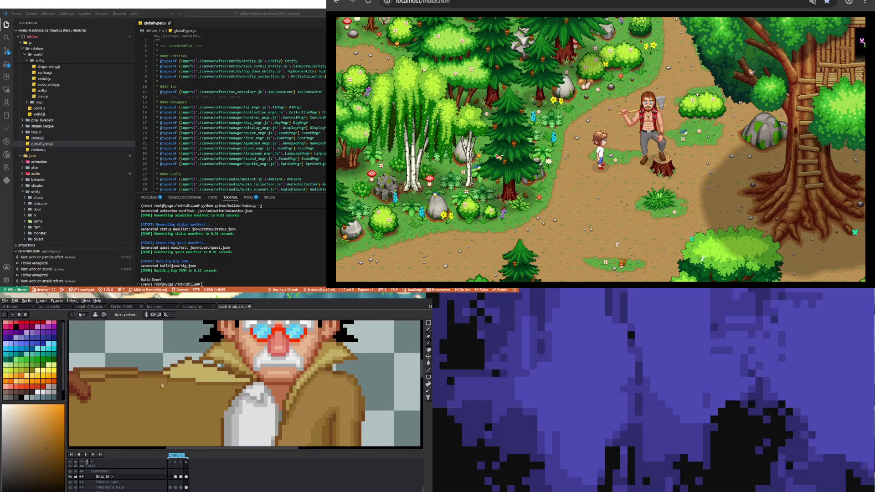
pyautogui.scroll(1, 186, 373)
pyautogui.keyDown('alt'); pyautogui.click(186, 373); pyautogui.keyUp('alt')
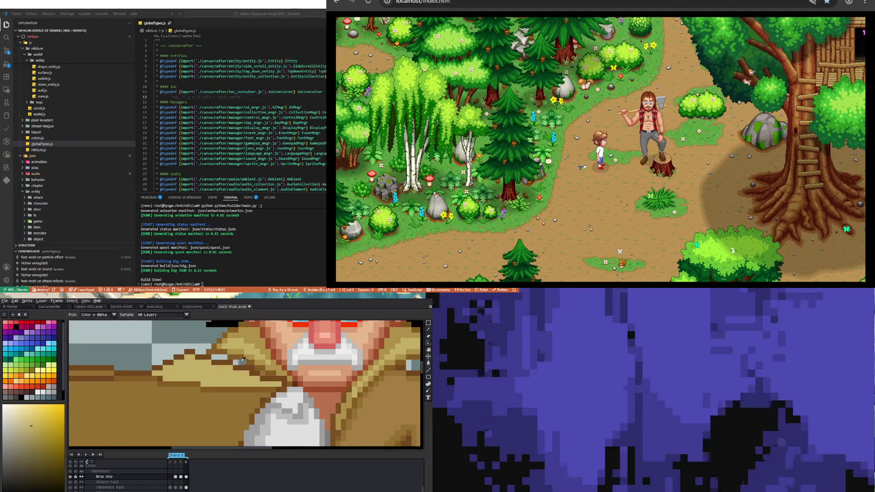
pyautogui.moveTo(166, 378); pyautogui.dragTo(198, 378)
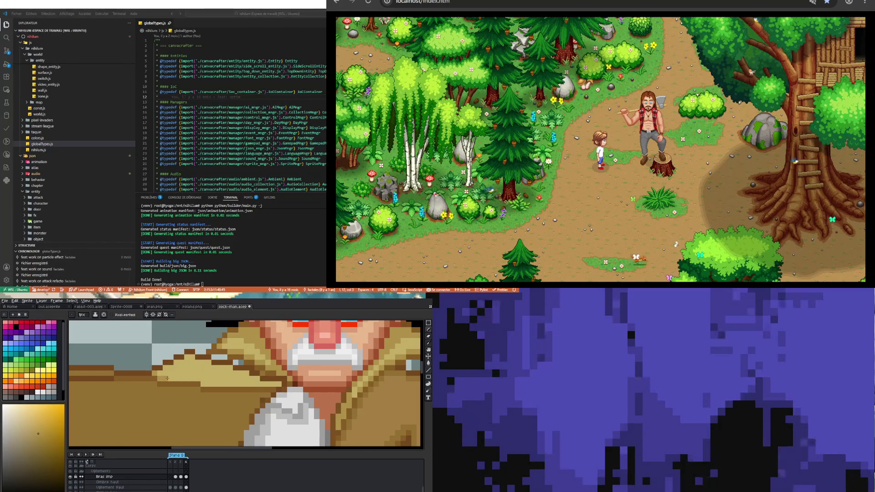
pyautogui.moveTo(166, 378); pyautogui.dragTo(198, 380)
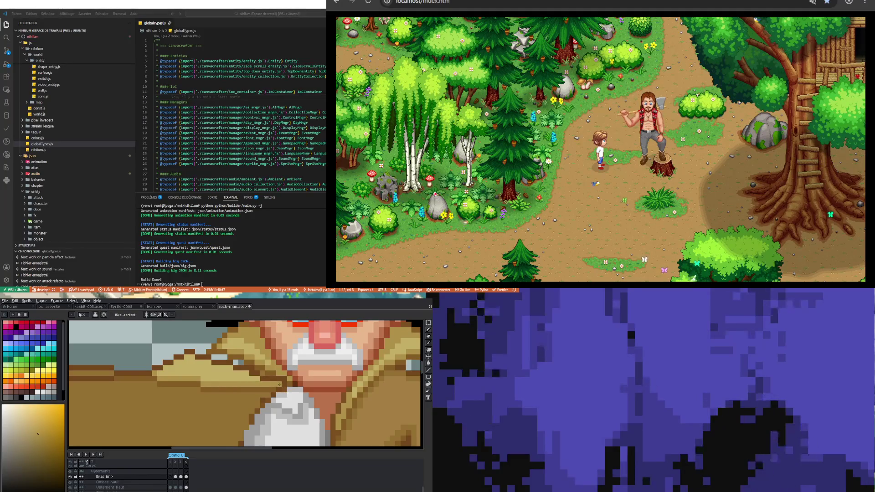
pyautogui.scroll(-4, 206, 382)
pyautogui.scroll(4, 207, 380)
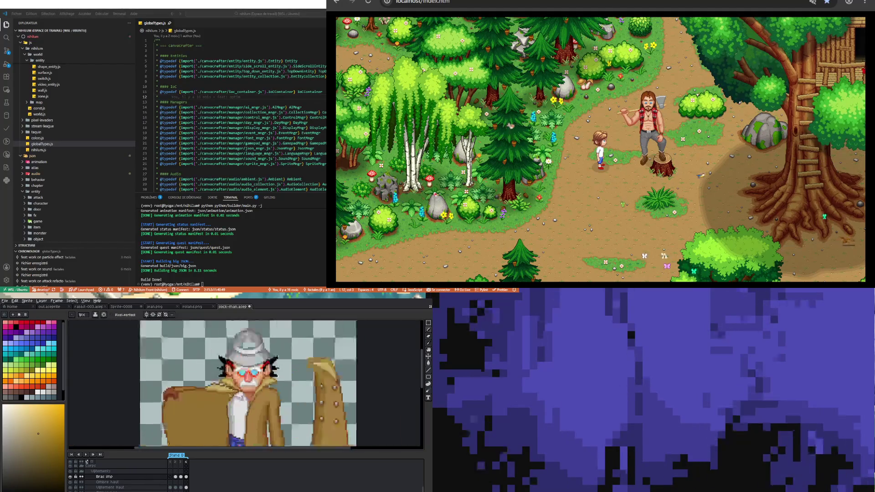
# Sample an orange from the coat and draw a darker shading stroke across the coat.
pyautogui.scroll(1, 206, 380)
pyautogui.press('v')
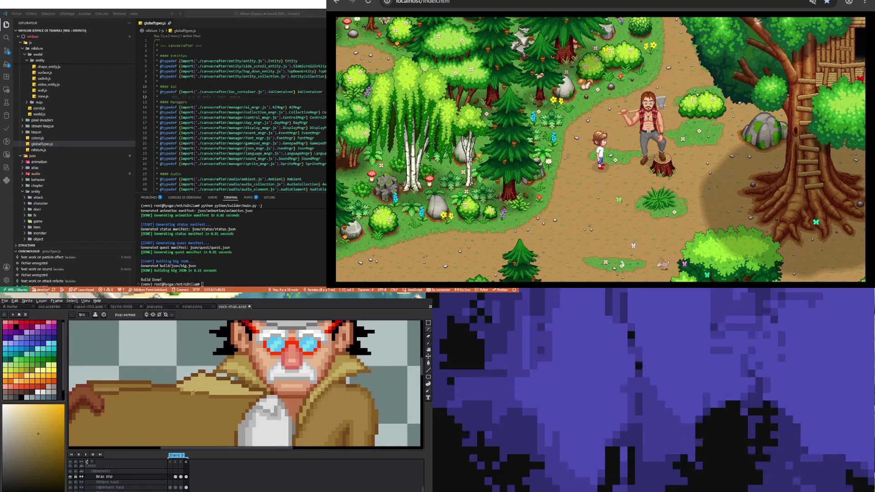
pyautogui.press('b')
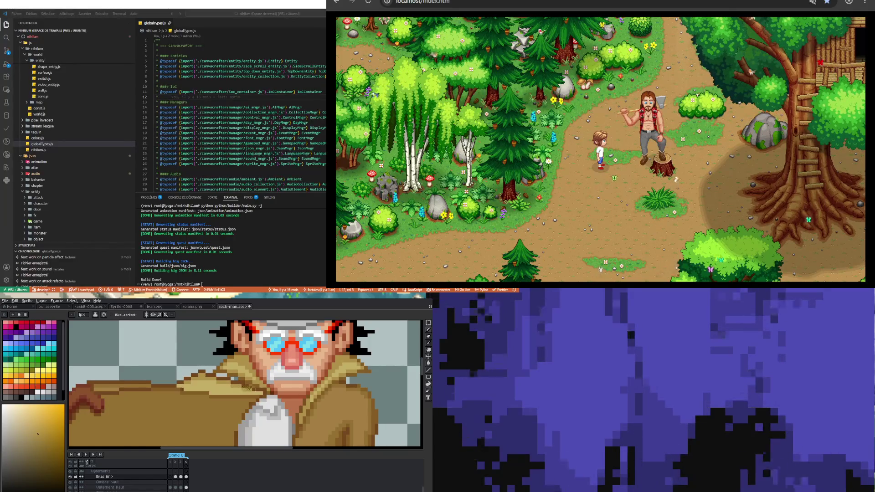
pyautogui.scroll(1, 185, 386)
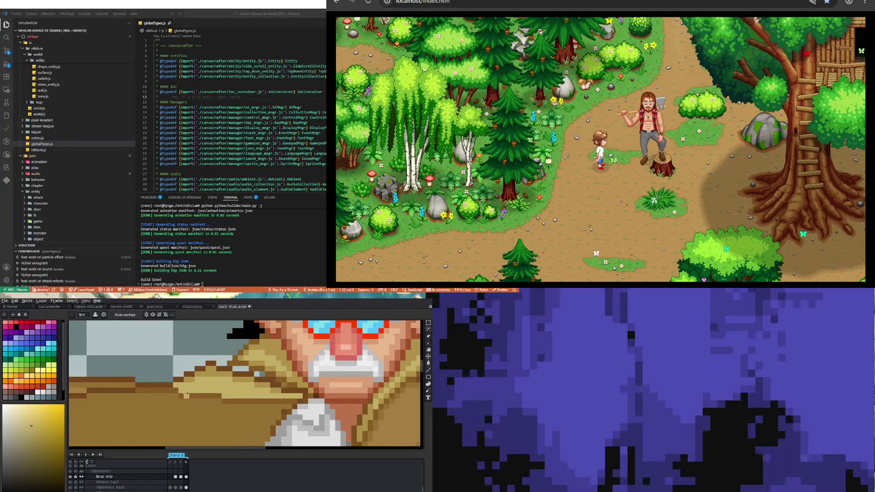
pyautogui.scroll(-3, 187, 393)
pyautogui.scroll(2, 182, 396)
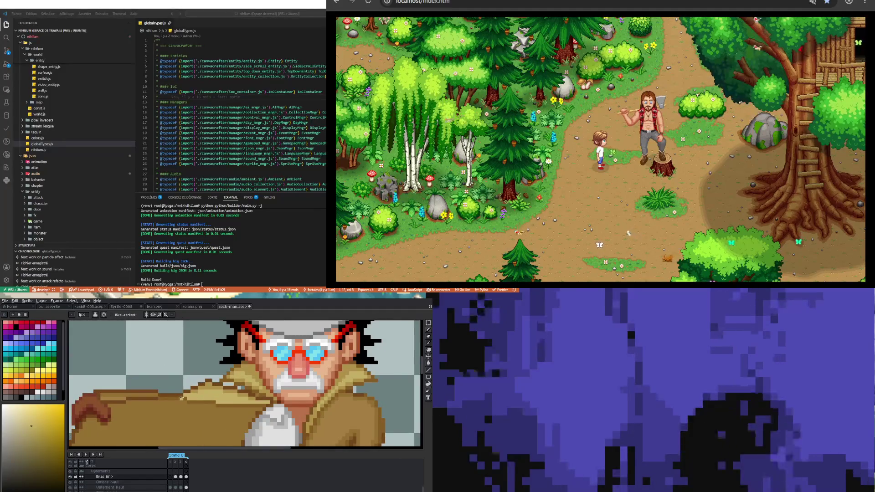
pyautogui.scroll(-2, 185, 403)
pyautogui.scroll(-2, 189, 409)
pyautogui.scroll(4, 173, 403)
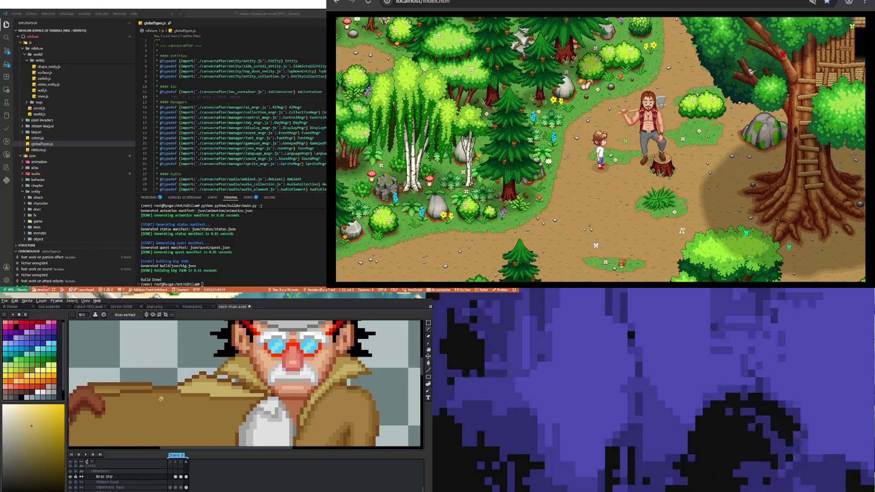
pyautogui.press('i')
pyautogui.click(147, 388)
pyautogui.press('v')
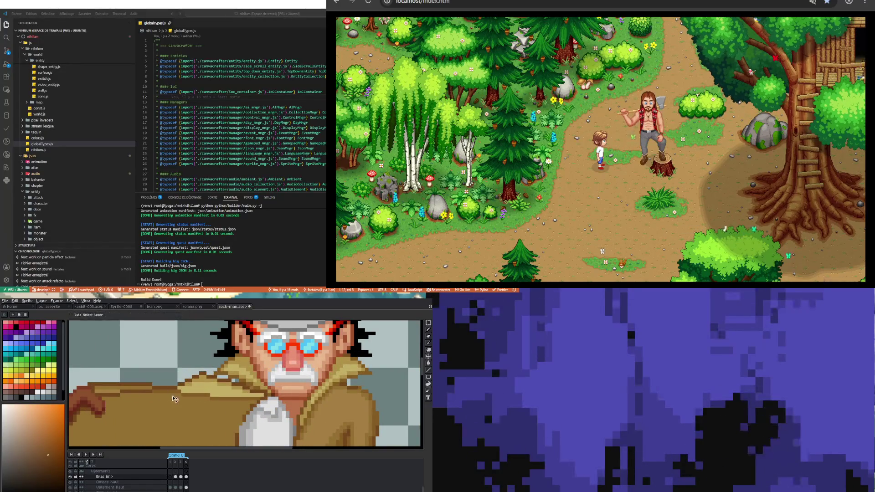
pyautogui.press('b')
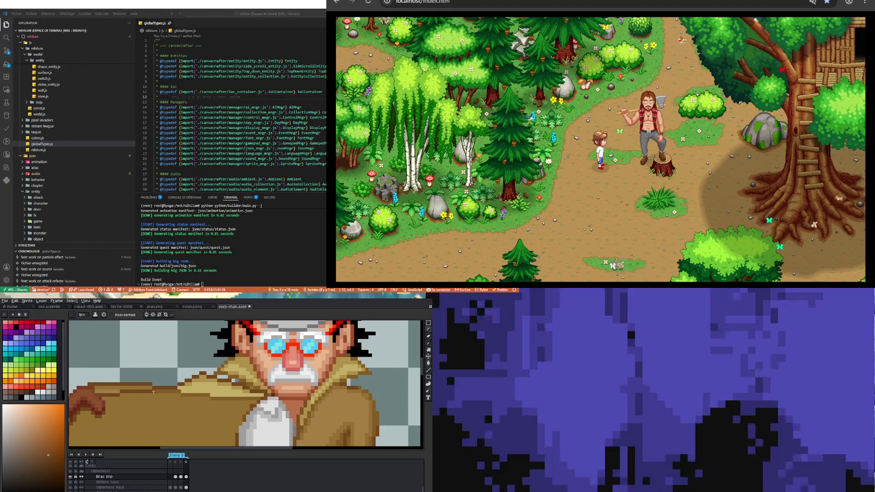
pyautogui.moveTo(121, 398); pyautogui.dragTo(264, 396)
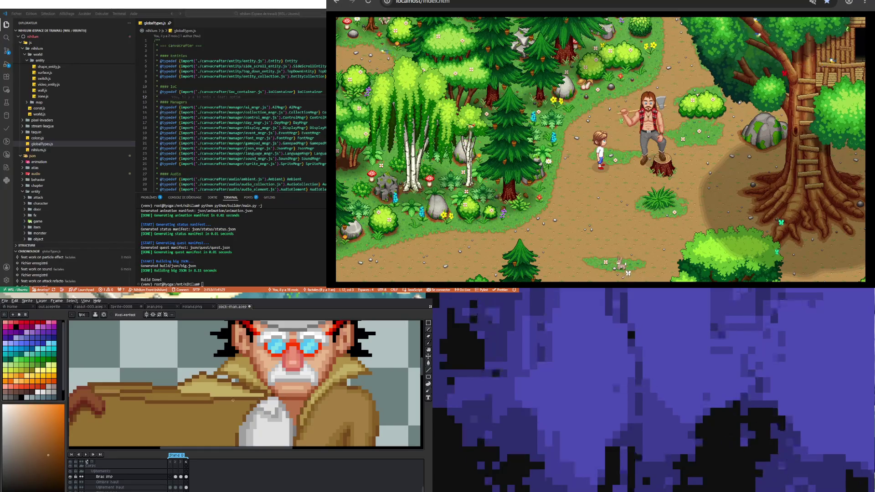
# Sample a lighter orange and paint a highlight row along the outstretched sleeve.
pyautogui.press('i')
pyautogui.click(119, 388)
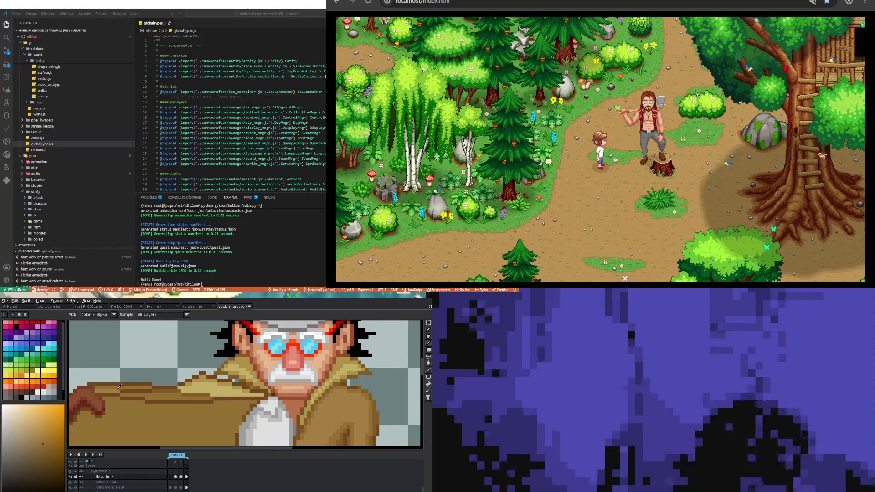
pyautogui.press('b')
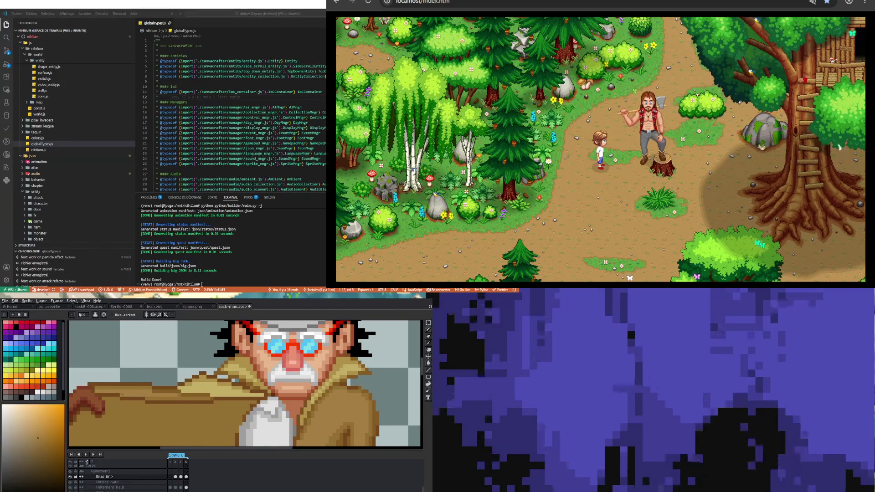
pyautogui.moveTo(174, 398); pyautogui.dragTo(211, 398)
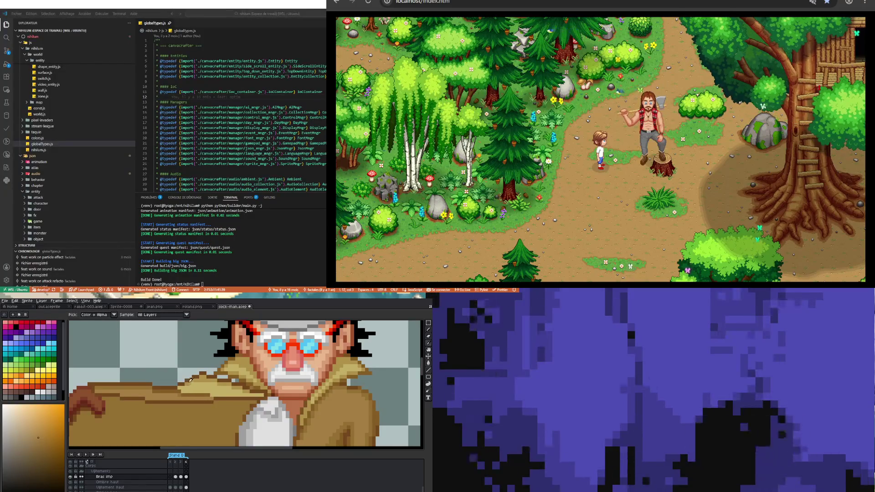
pyautogui.keyDown('alt'); pyautogui.click(200, 373); pyautogui.keyUp('alt')
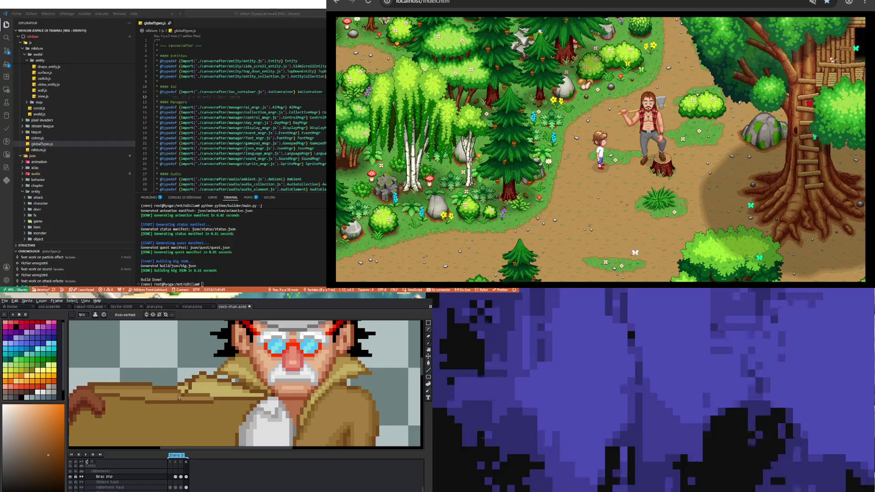
pyautogui.scroll(-2, 242, 347)
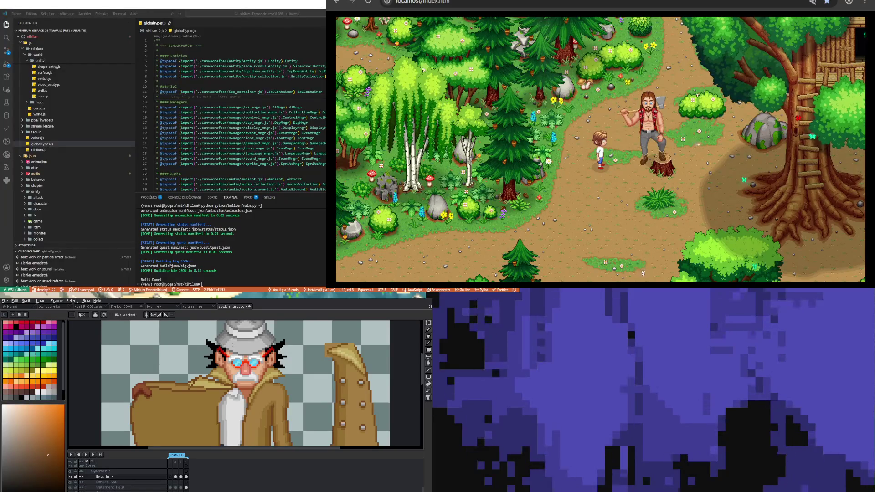
pyautogui.scroll(1, 192, 389)
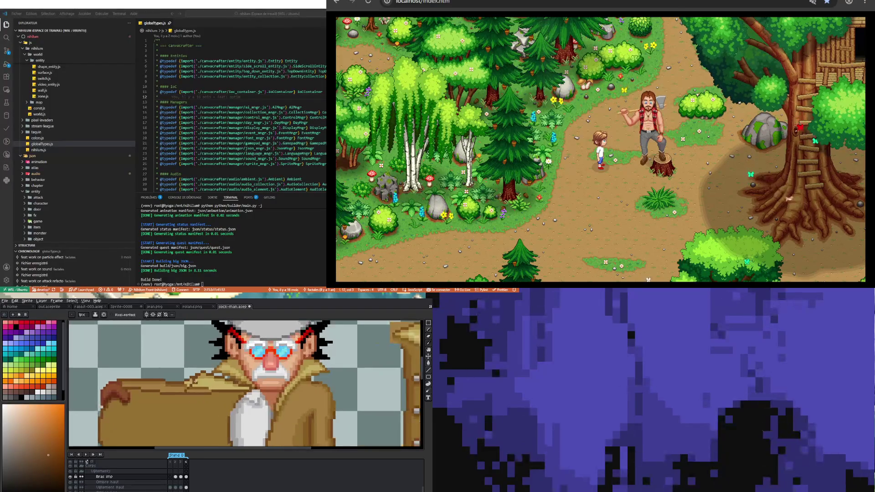
# Paint darker pixels along the upper edge of the outstretched sleeve with the Pencil.
pyautogui.scroll(2, 193, 389)
pyautogui.press('b')
pyautogui.scroll(-2, 183, 391)
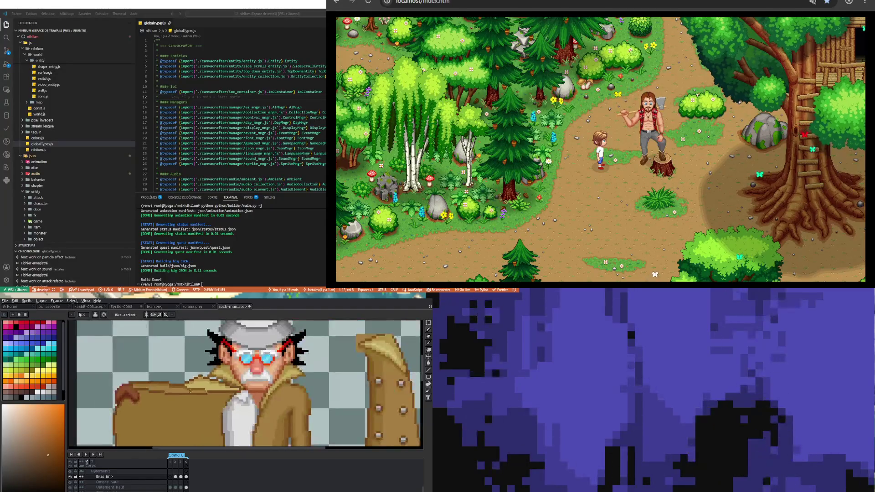
pyautogui.scroll(2, 173, 393)
pyautogui.moveTo(211, 384); pyautogui.dragTo(235, 369)
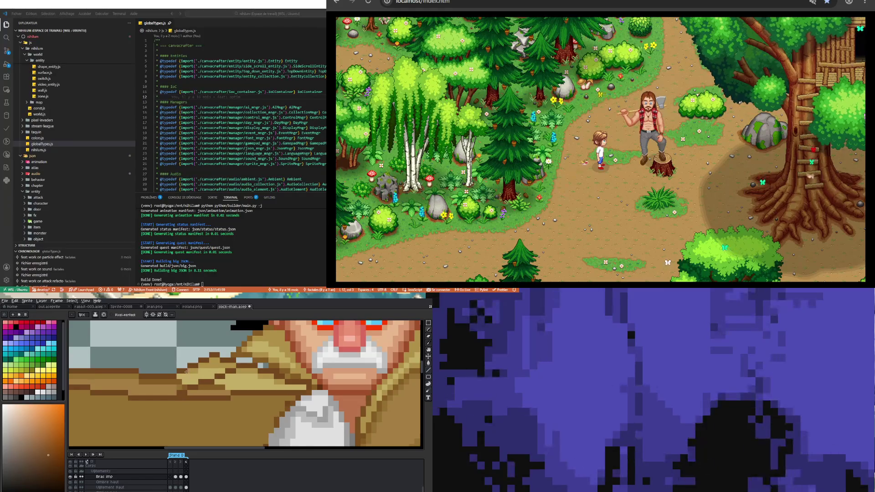
# Erase the old light tan strip from the sleeve's upper edge.
pyautogui.press('e')
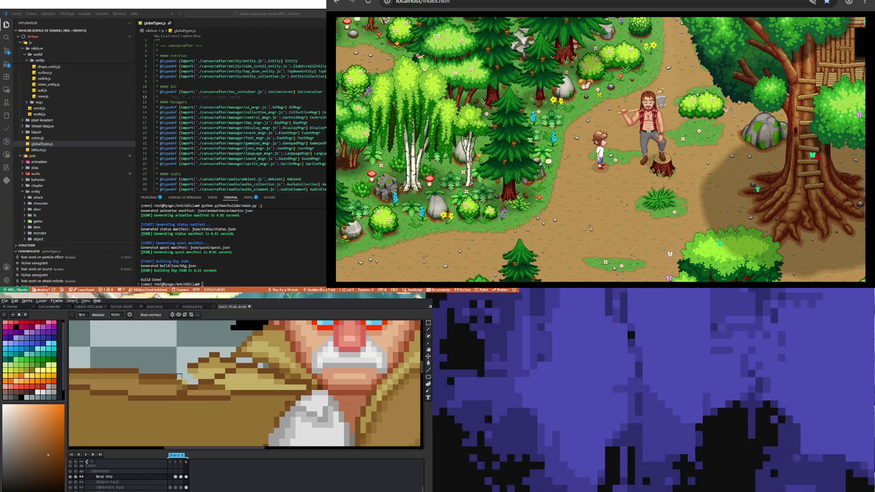
pyautogui.moveTo(200, 360)
pyautogui.mouseDown()
pyautogui.moveTo(235, 361)
pyautogui.moveTo(190, 365)
pyautogui.mouseUp()
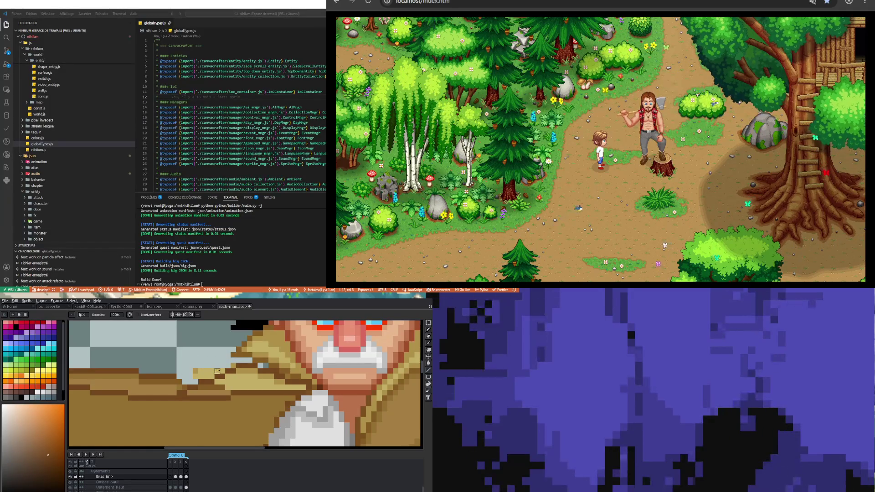
pyautogui.moveTo(211, 376); pyautogui.dragTo(190, 376)
pyautogui.scroll(-3, 184, 382)
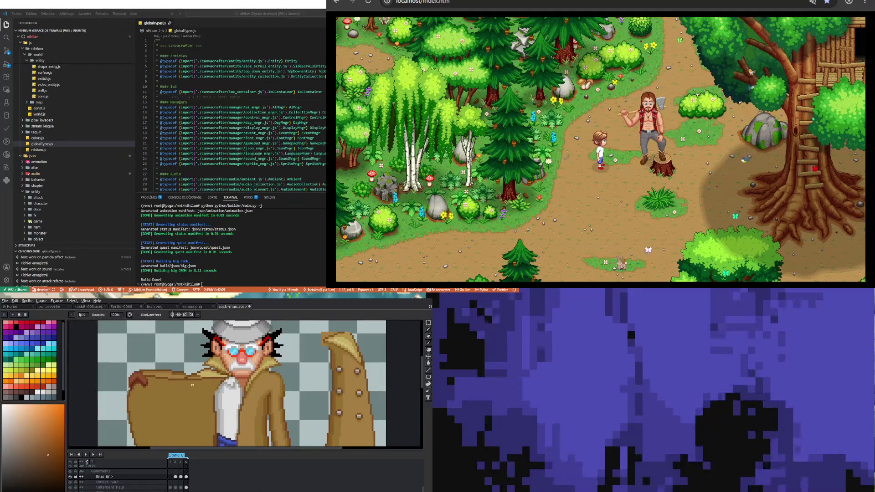
pyautogui.scroll(2, 188, 381)
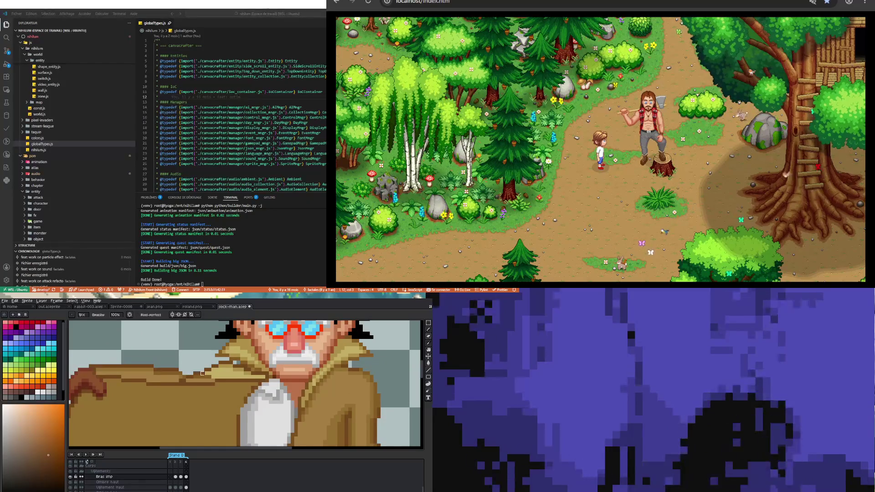
# Repaint a light tan highlight row across the sleeve, plus a few pixels in another tan shade.
pyautogui.keyDown('alt'); pyautogui.click(198, 373); pyautogui.keyUp('alt')
pyautogui.scroll(2, 182, 378)
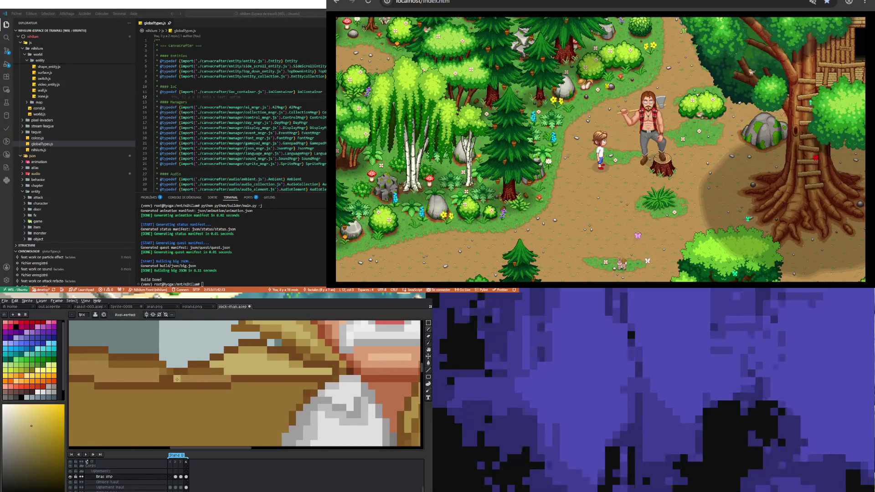
pyautogui.moveTo(177, 379); pyautogui.dragTo(220, 380)
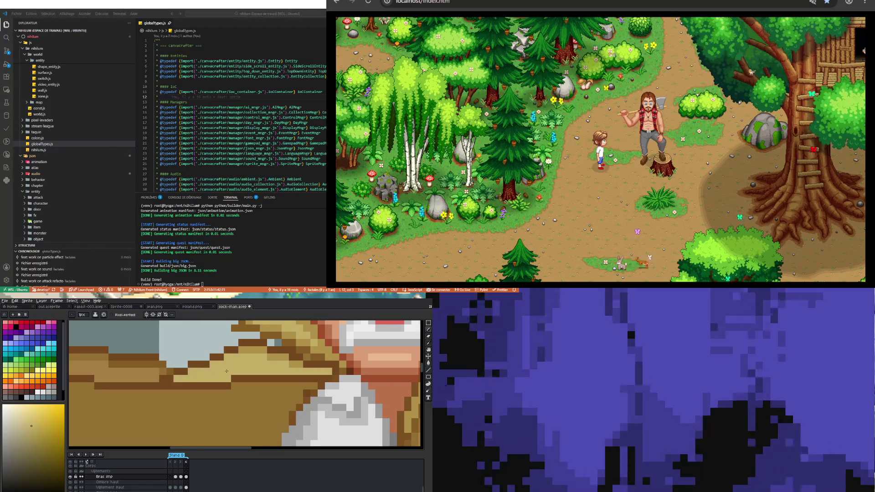
pyautogui.keyDown('alt'); pyautogui.click(258, 348); pyautogui.keyUp('alt')
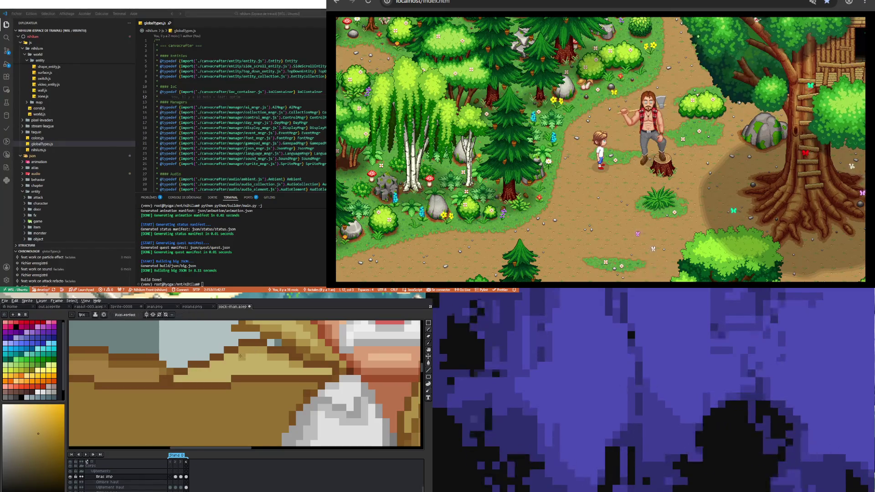
pyautogui.moveTo(226, 357); pyautogui.dragTo(204, 366)
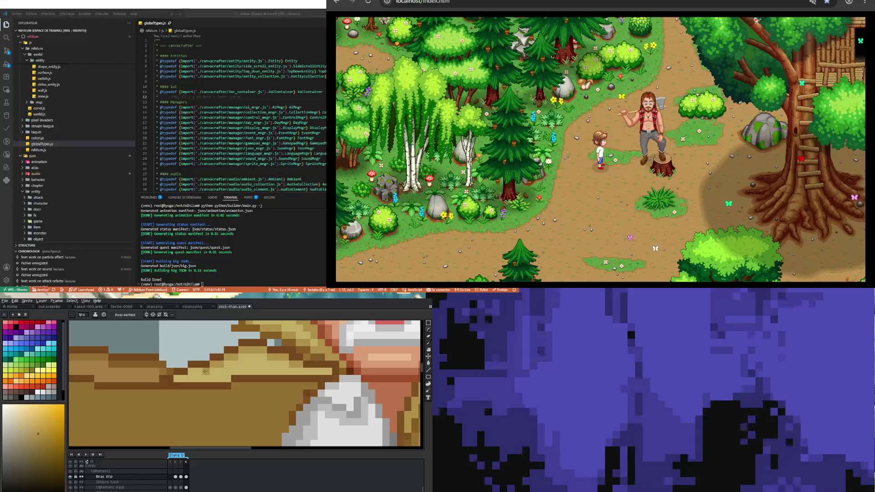
pyautogui.scroll(-3, 191, 373)
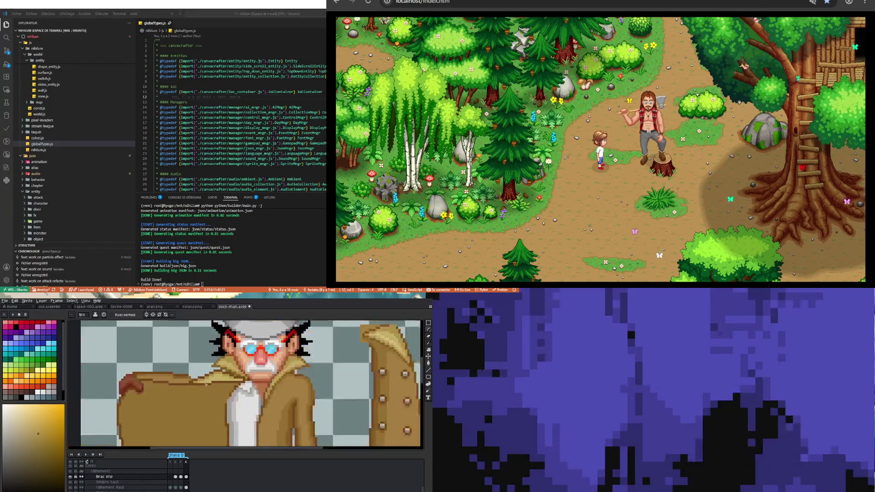
pyautogui.scroll(1, 183, 383)
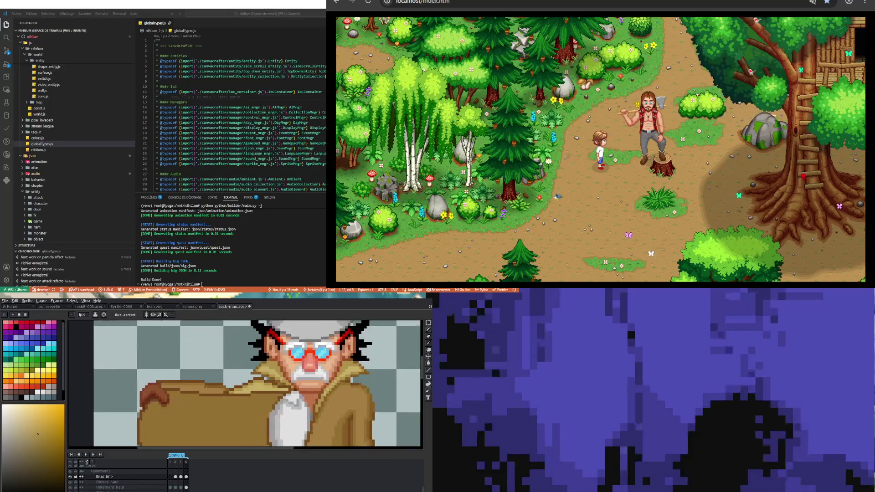
# Sample a brown from the sleeve and recolour the sleeve-end outline pixels with the Pencil.
pyautogui.keyDown('alt'); pyautogui.click(223, 388); pyautogui.keyUp('alt')
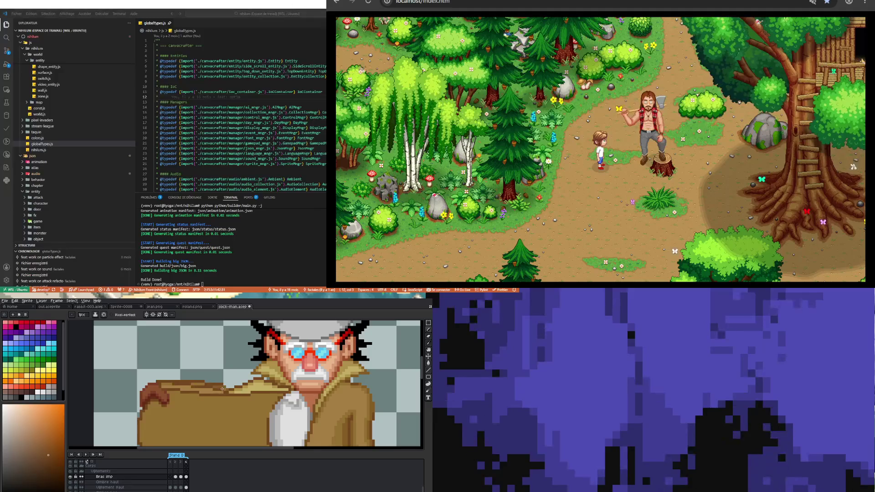
pyautogui.press('b')
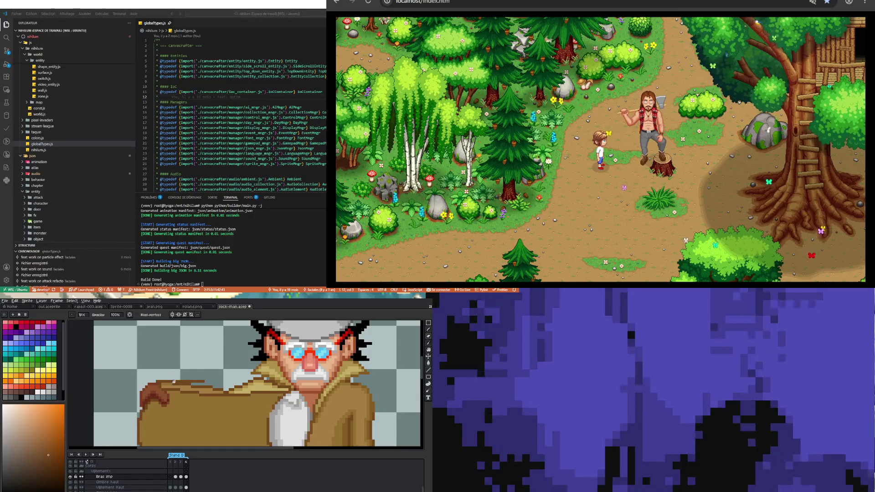
pyautogui.scroll(1, 208, 378)
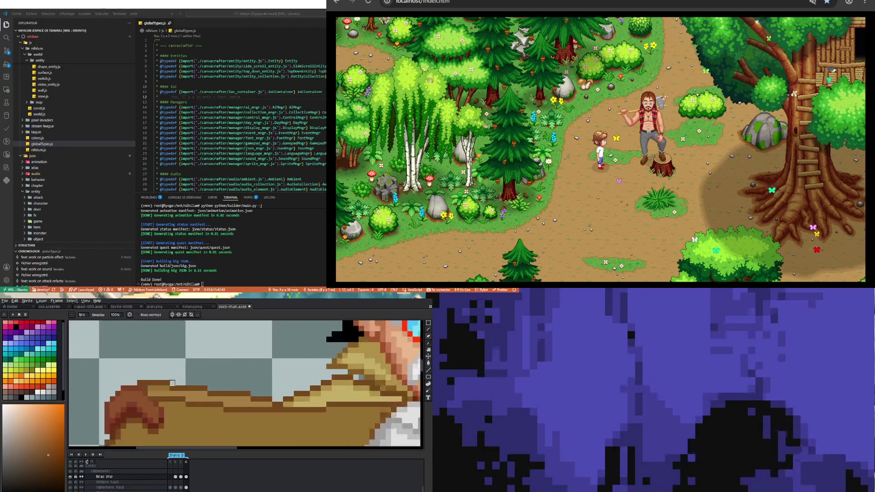
pyautogui.press('i')
pyautogui.click(173, 382)
pyautogui.press('b')
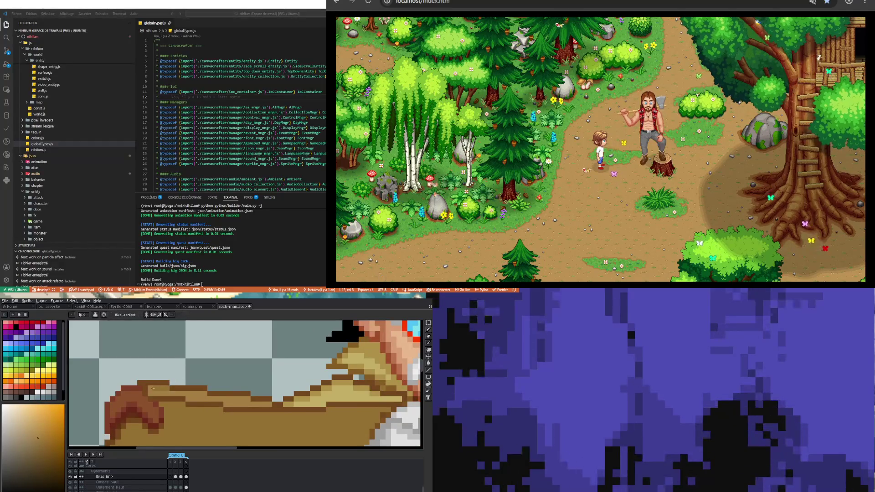
pyautogui.moveTo(146, 388); pyautogui.dragTo(159, 389)
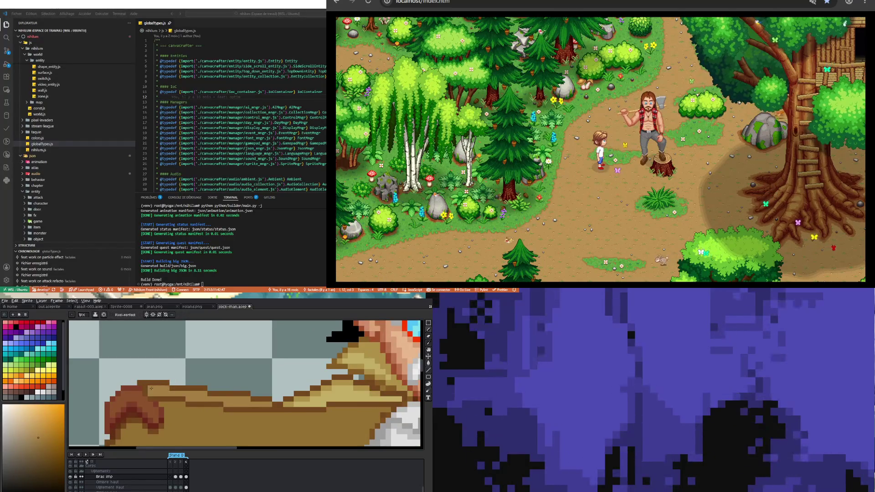
pyautogui.scroll(-4, 180, 336)
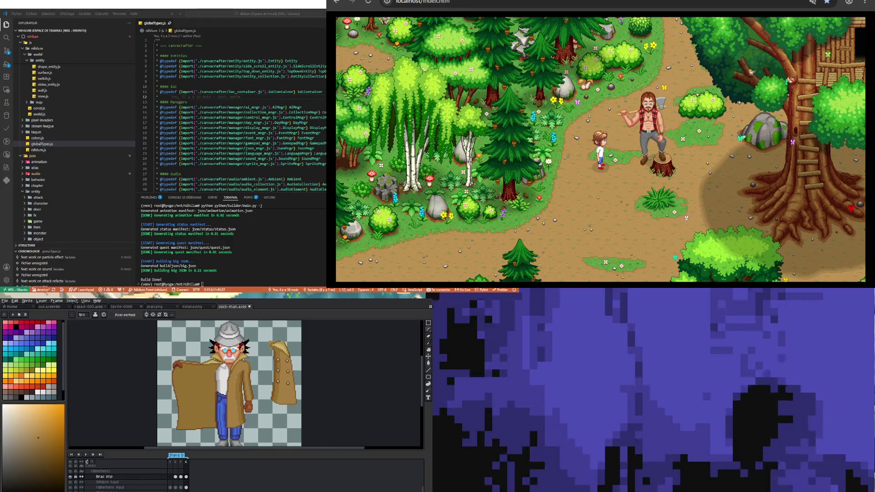
pyautogui.scroll(2, 209, 339)
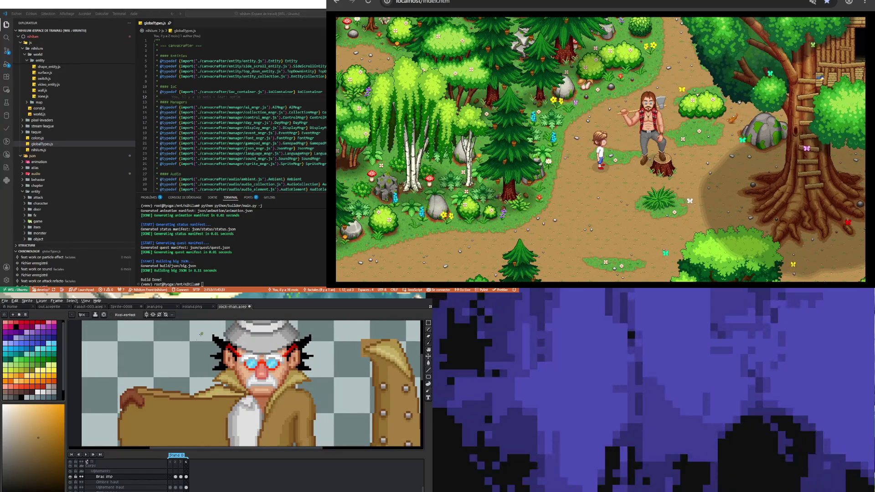
pyautogui.scroll(-3, 292, 367)
pyautogui.scroll(3, 291, 368)
pyautogui.press('i')
pyautogui.press('b')
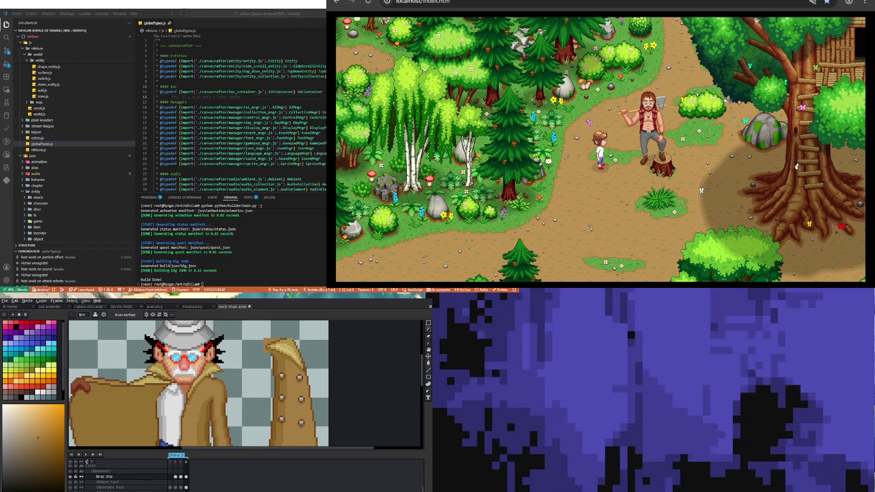
pyautogui.scroll(1, 123, 385)
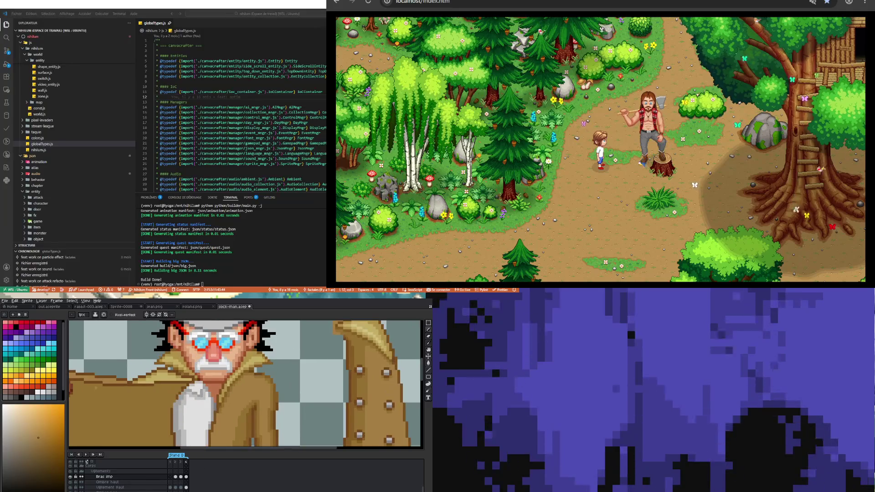
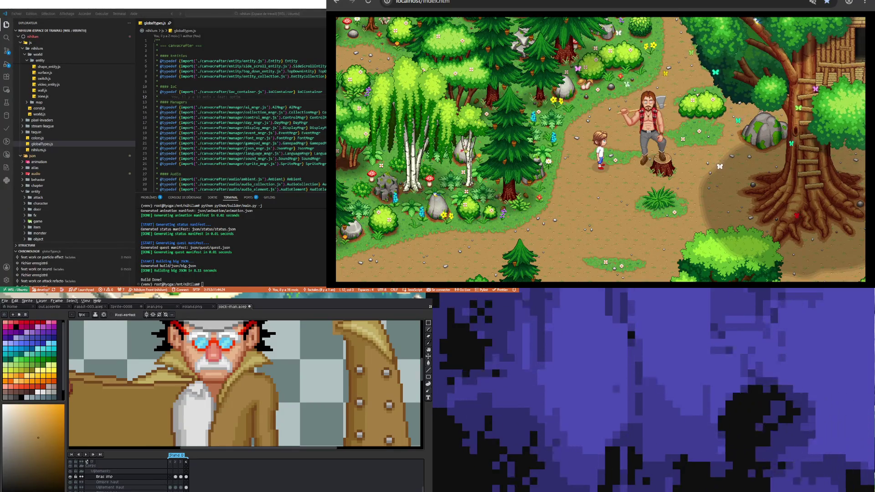
# Sample the shirt's grey and paint shading strokes down the shirt's left edge.
pyautogui.scroll(3, 246, 385)
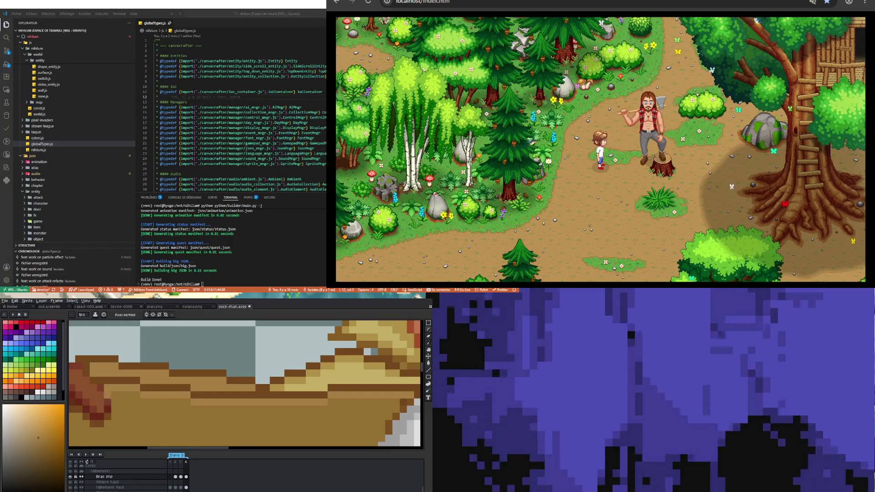
pyautogui.scroll(-3, 189, 384)
pyautogui.scroll(3, 190, 383)
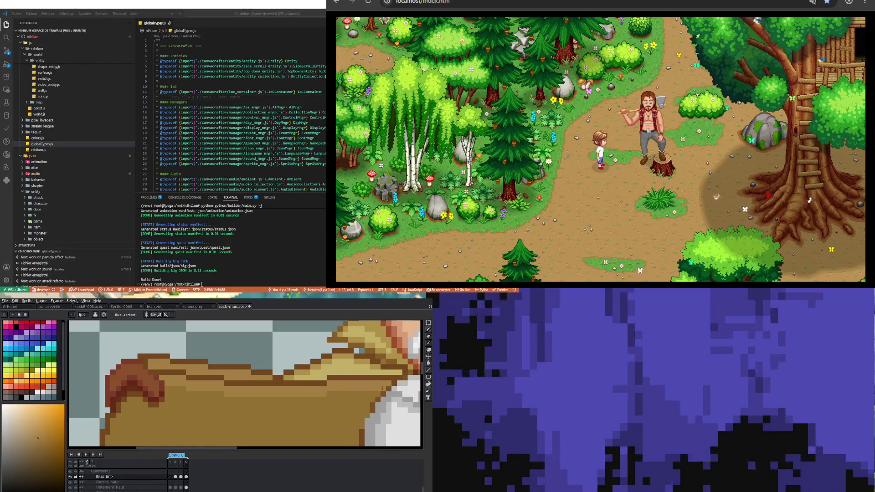
pyautogui.scroll(-2, 306, 405)
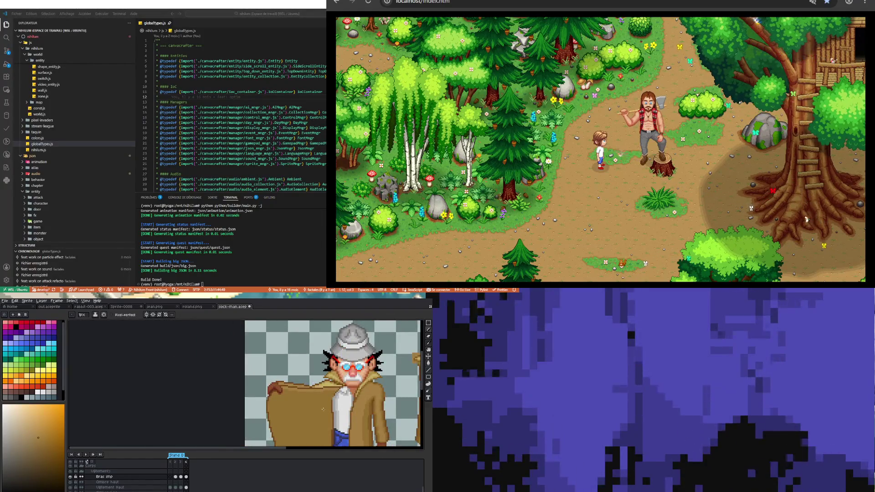
pyautogui.scroll(5, 305, 405)
pyautogui.scroll(-2, 332, 381)
pyautogui.scroll(1, 326, 365)
pyautogui.press('i')
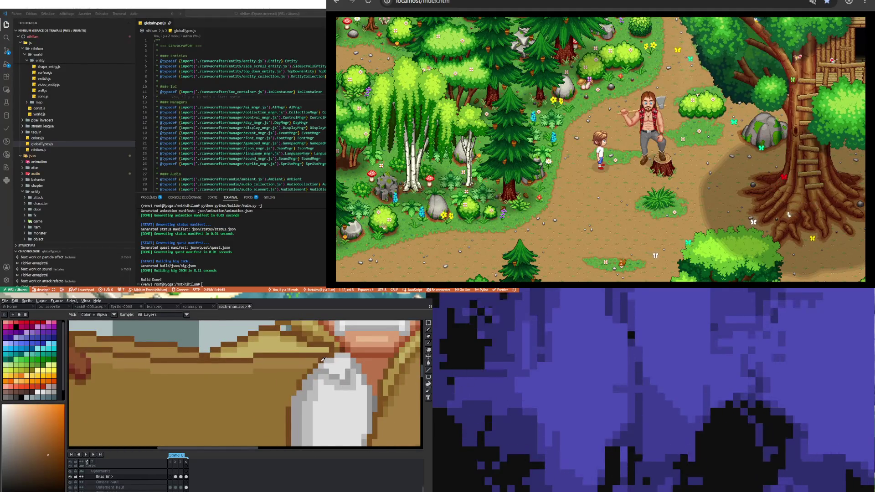
pyautogui.press('b')
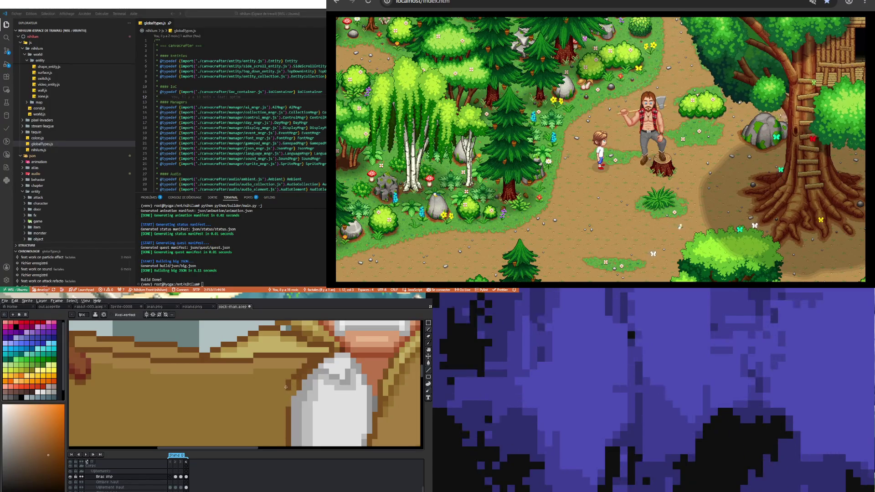
pyautogui.scroll(-3, 282, 388)
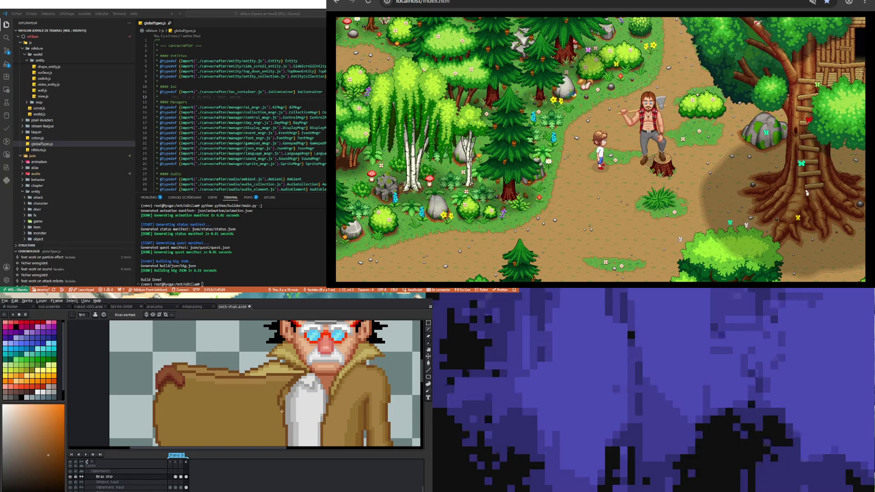
pyautogui.scroll(2, 281, 411)
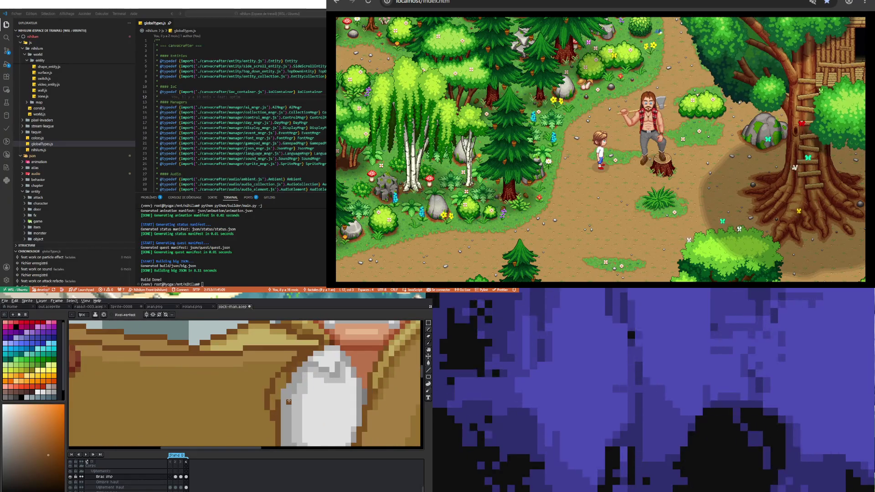
pyautogui.press('alt')
pyautogui.click(286, 403)
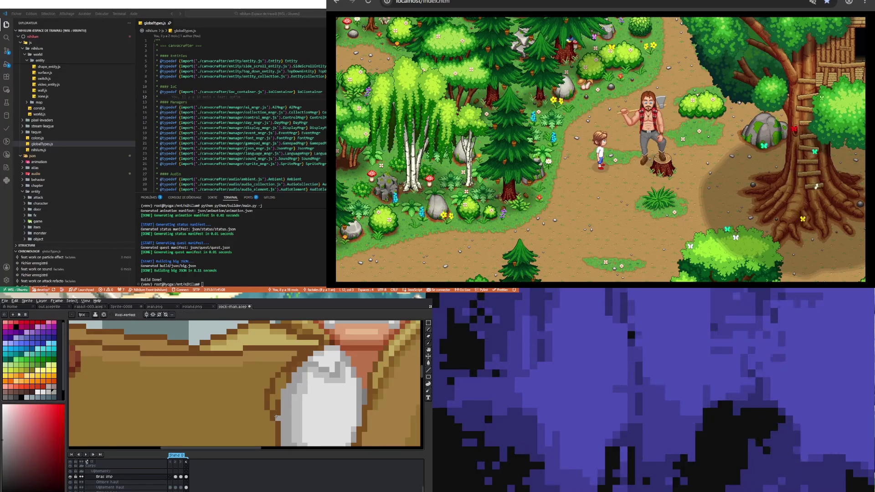
pyautogui.moveTo(278, 415); pyautogui.dragTo(279, 378)
pyautogui.moveTo(272, 410)
pyautogui.mouseDown()
pyautogui.moveTo(284, 372)
pyautogui.moveTo(310, 355)
pyautogui.mouseUp()
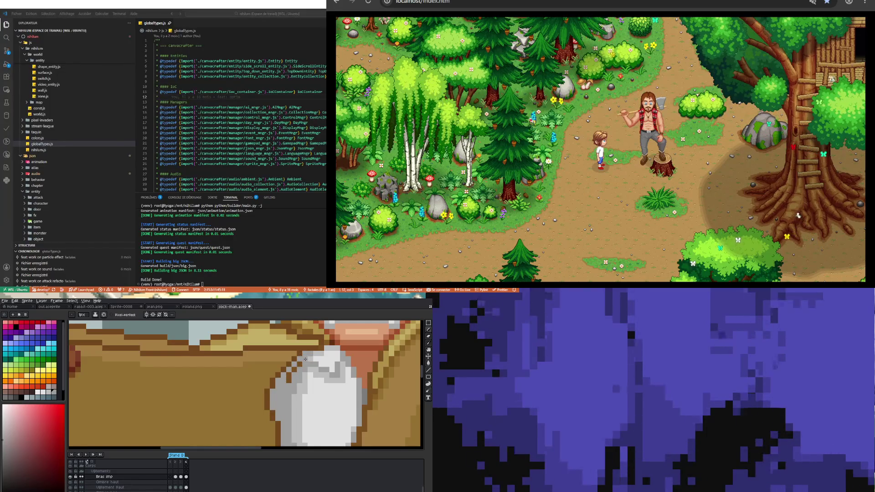
# Add one more grey pixel on the white shirt.
pyautogui.scroll(-2, 287, 388)
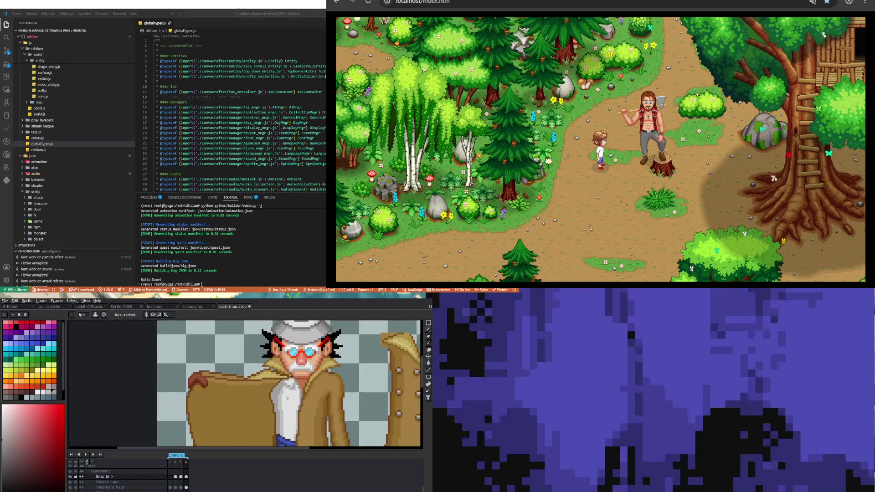
pyautogui.scroll(1, 275, 405)
pyautogui.scroll(1, 275, 405)
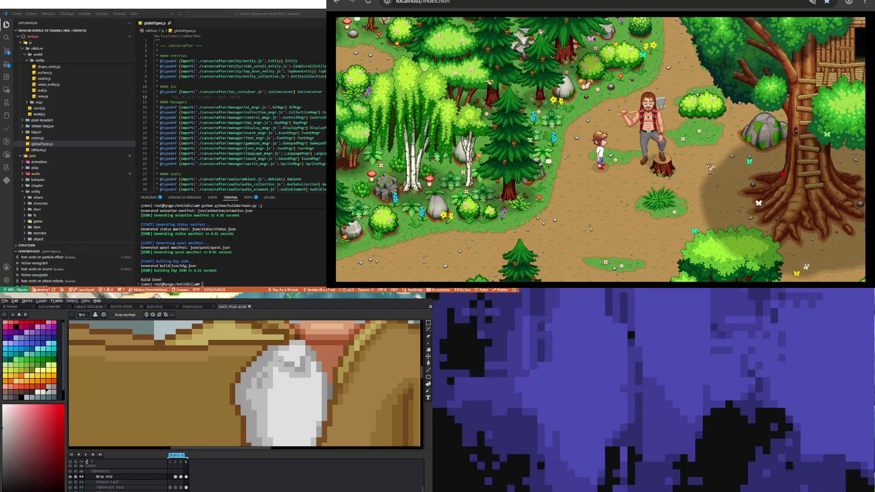
pyautogui.scroll(-3, 259, 388)
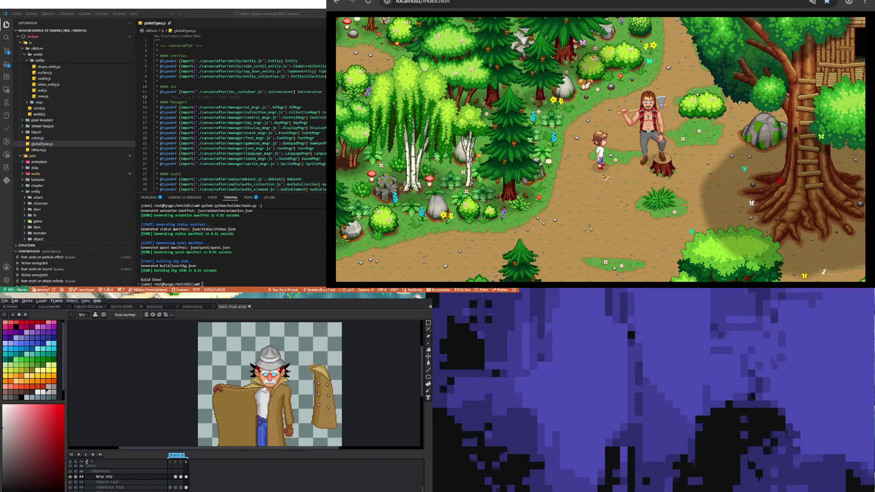
pyautogui.scroll(3, 261, 394)
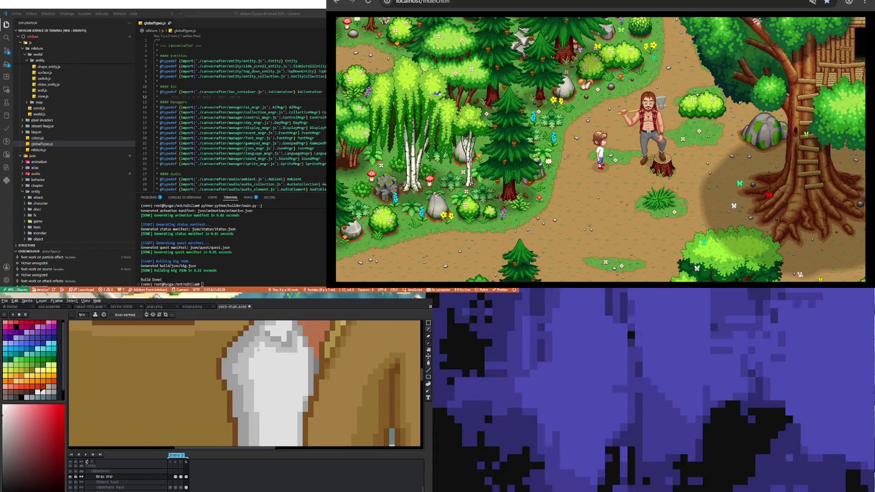
pyautogui.click(258, 359)
pyautogui.scroll(-5, 257, 361)
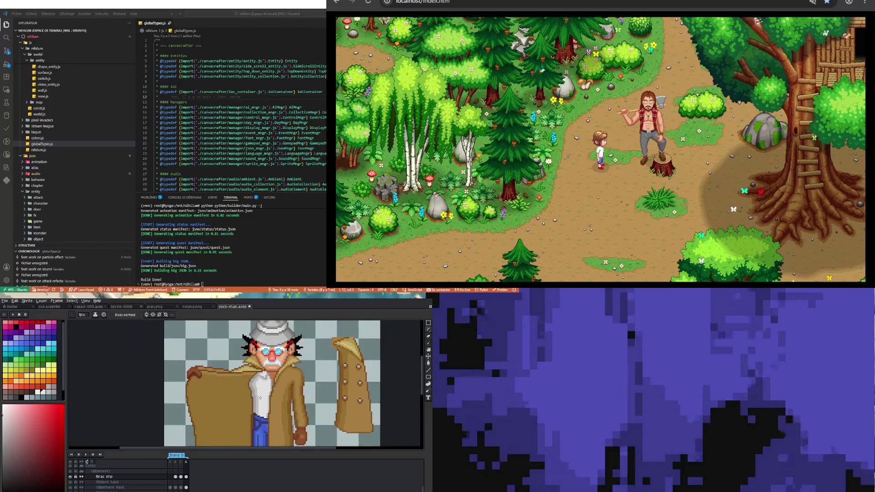
# Sample the coat's orange-brown with the Alt eyedropper and inspect the coat up close.
pyautogui.scroll(2, 248, 401)
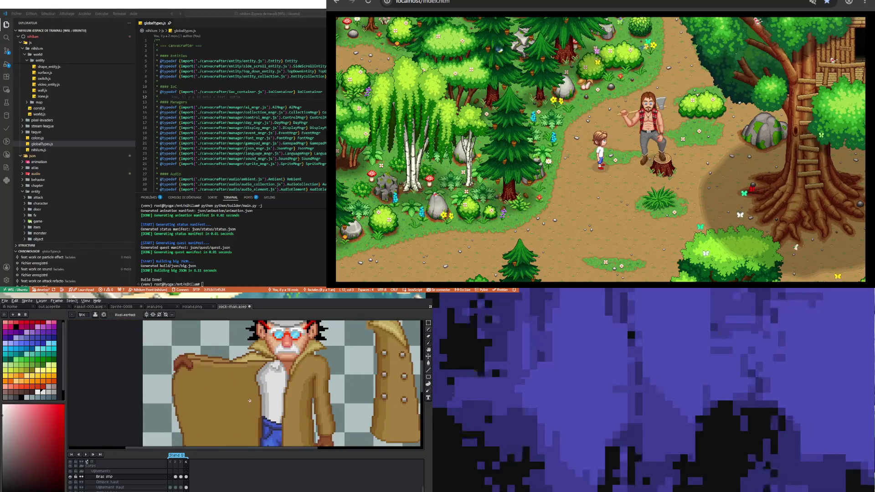
pyautogui.scroll(-4, 249, 401)
pyautogui.scroll(4, 250, 402)
pyautogui.scroll(2, 250, 403)
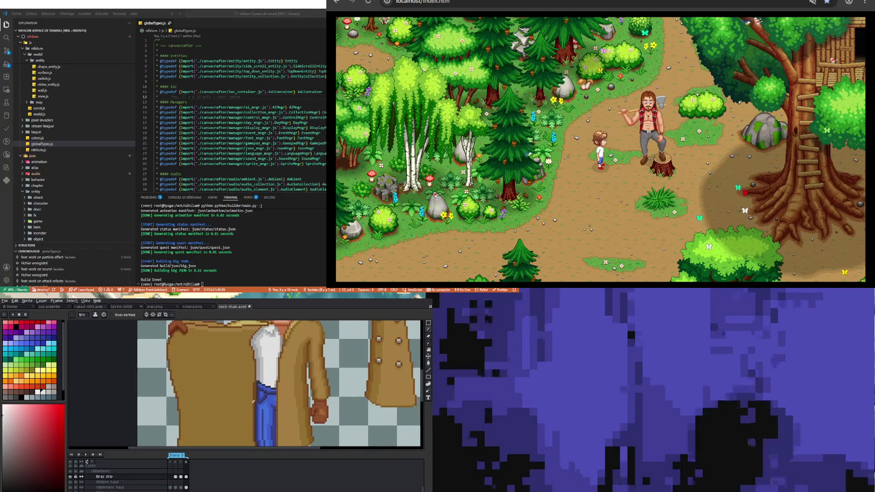
pyautogui.press('alt')
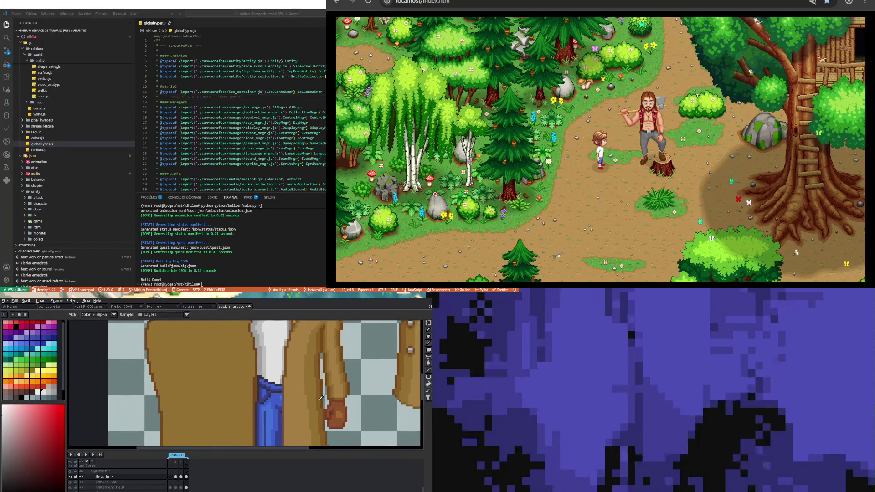
pyautogui.keyDown('alt'); pyautogui.click(322, 397); pyautogui.keyUp('alt')
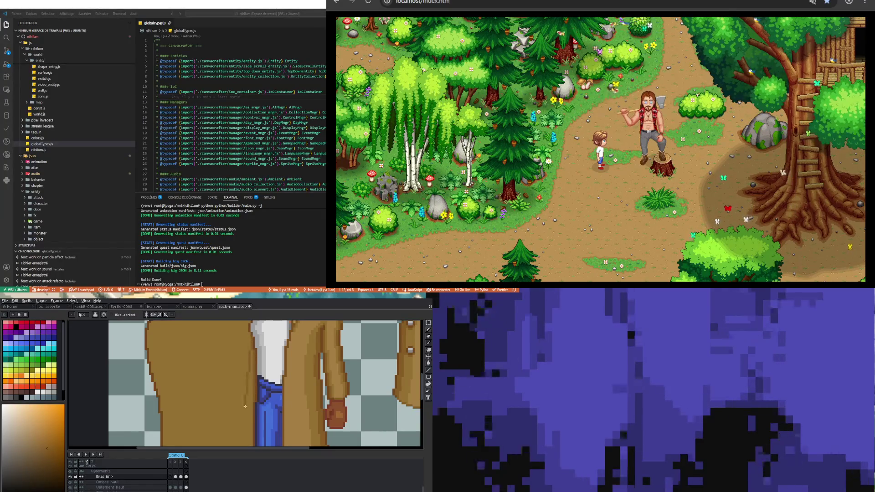
pyautogui.scroll(-2, 251, 418)
pyautogui.scroll(2, 234, 375)
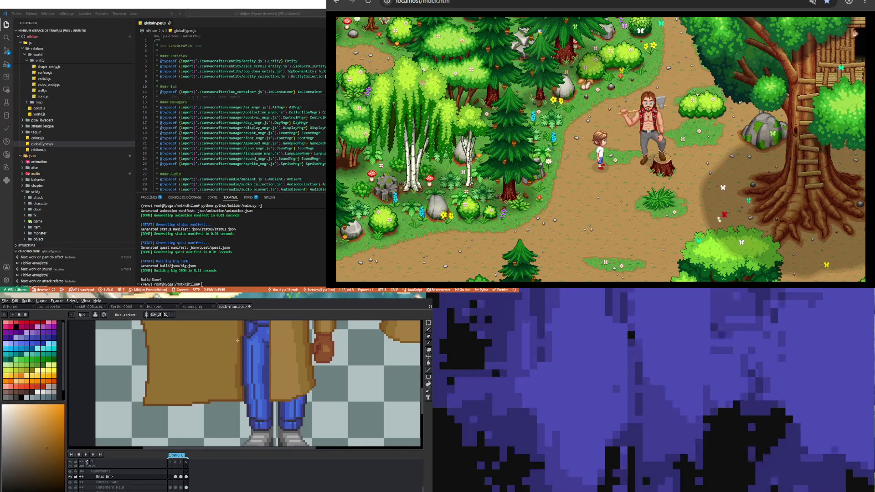
pyautogui.scroll(-3, 235, 335)
pyautogui.scroll(4, 230, 328)
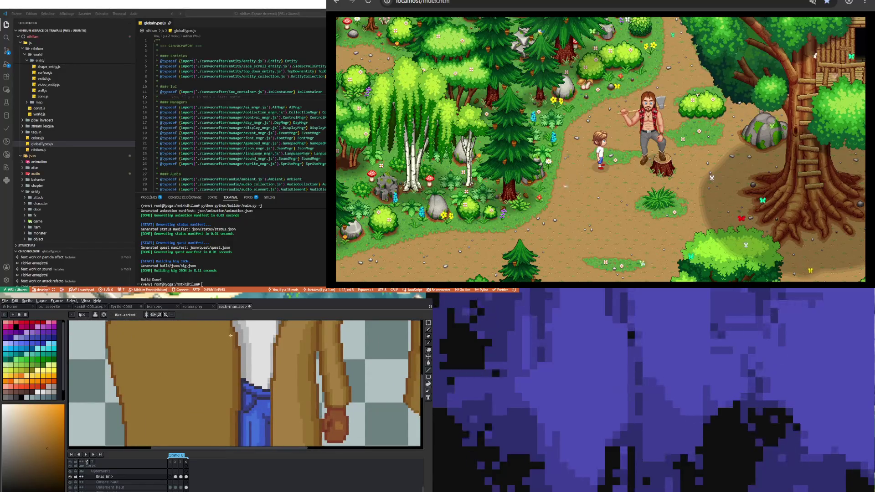
pyautogui.scroll(-3, 231, 335)
pyautogui.scroll(3, 233, 358)
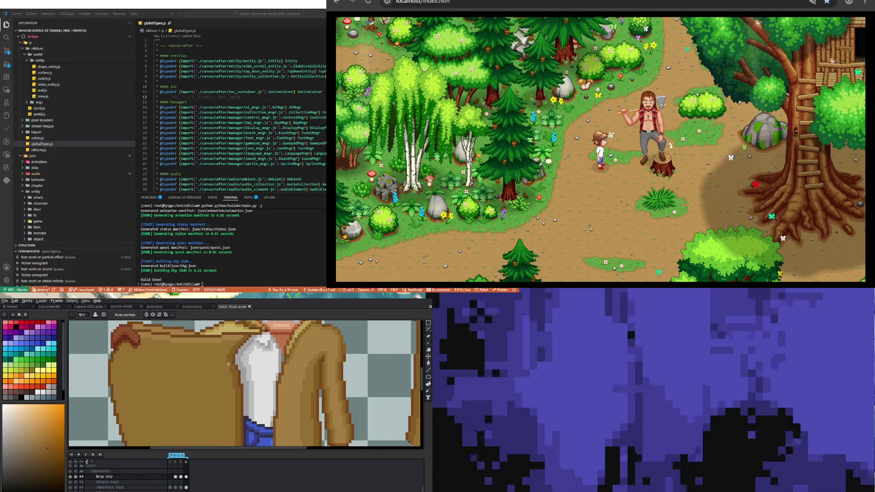
pyautogui.scroll(-1, 231, 396)
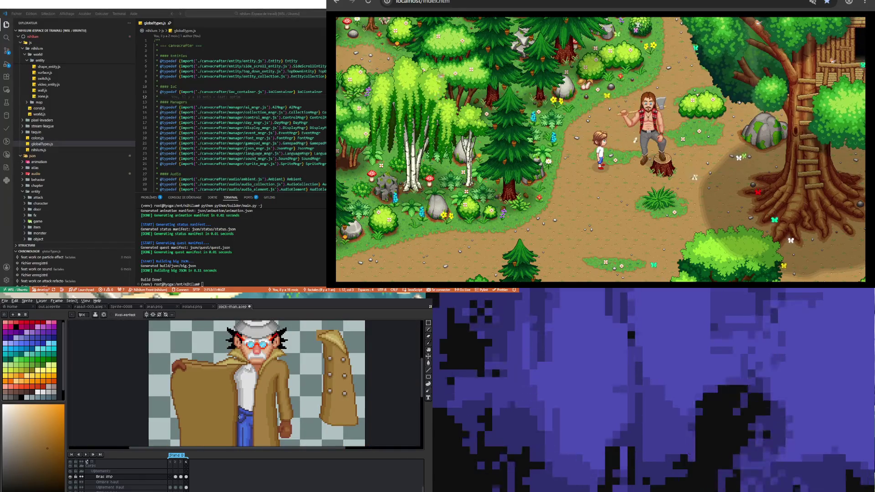
pyautogui.scroll(-1, 246, 424)
pyautogui.scroll(1, 251, 436)
pyautogui.scroll(1, 241, 419)
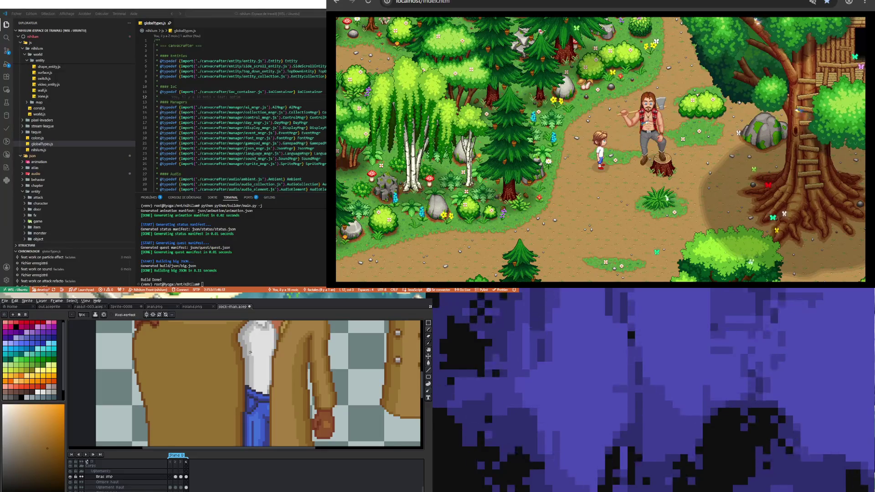
pyautogui.scroll(-3, 250, 353)
pyautogui.scroll(3, 248, 413)
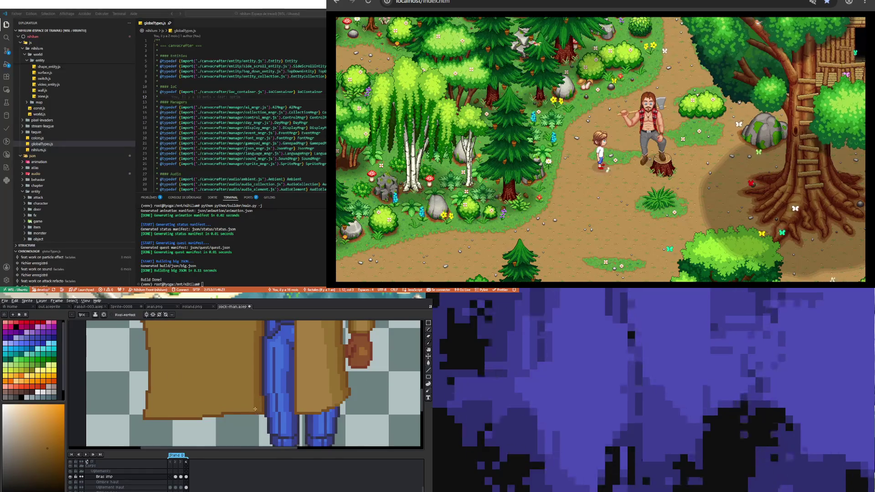
pyautogui.scroll(-3, 255, 408)
pyautogui.scroll(3, 255, 342)
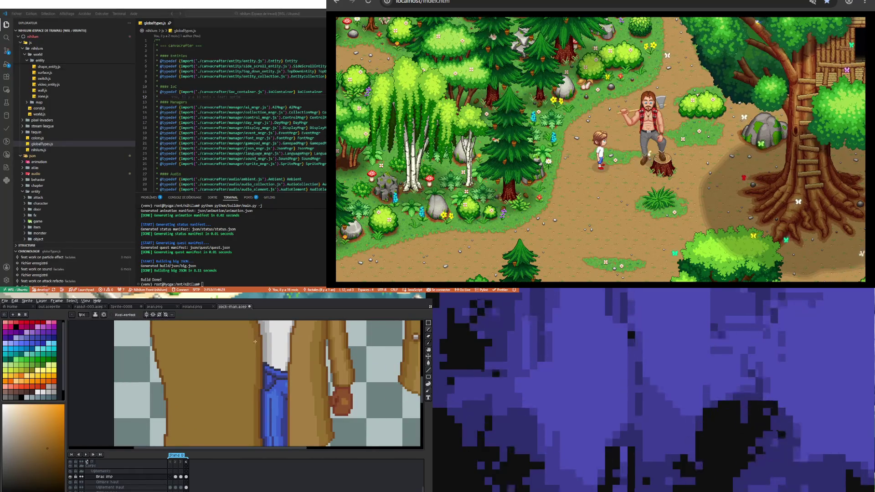
pyautogui.scroll(-5, 261, 411)
pyautogui.scroll(5, 261, 411)
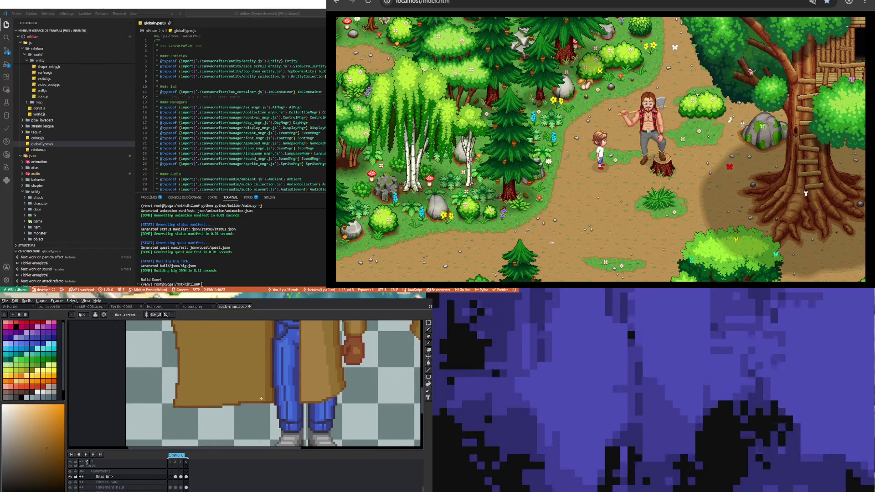
pyautogui.scroll(-5, 261, 399)
pyautogui.scroll(5, 248, 379)
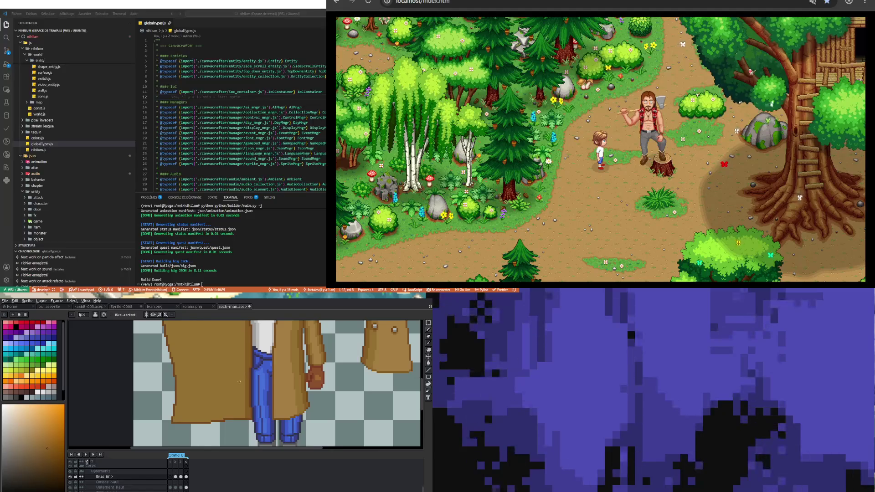
pyautogui.scroll(-5, 238, 382)
pyautogui.scroll(4, 240, 392)
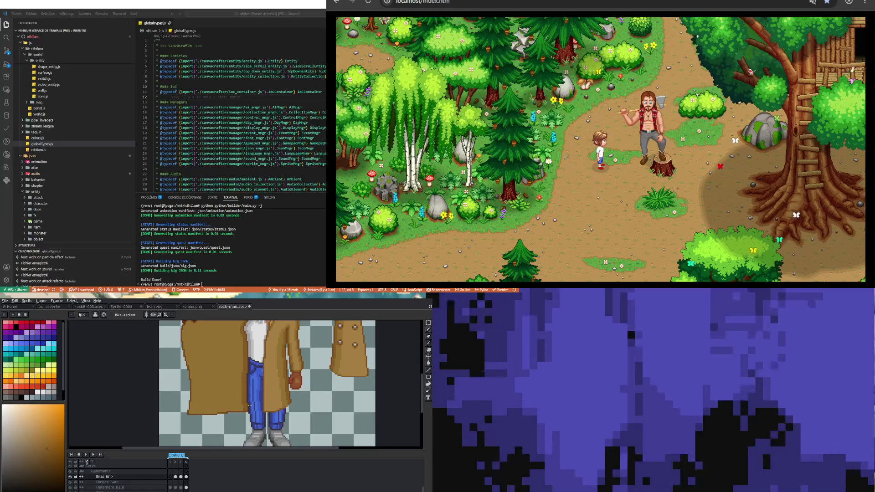
# Re-pick the coat's colour from the canvas and return to the Pencil.
pyautogui.press('i')
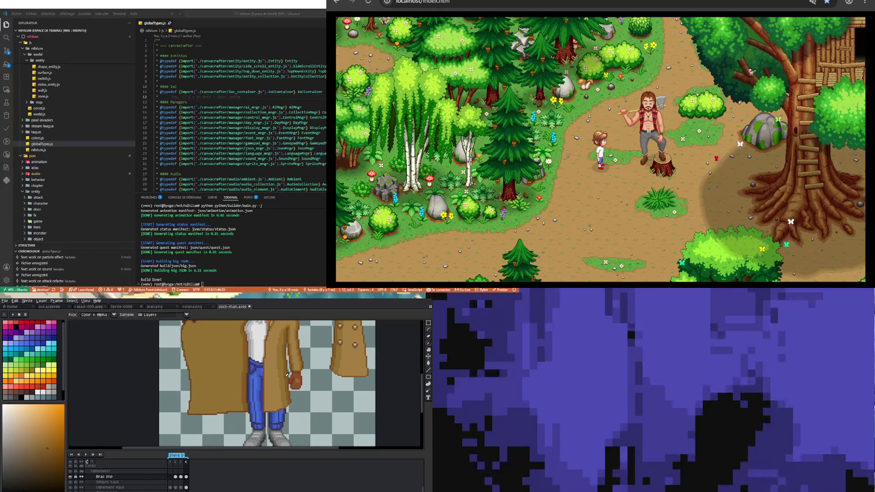
pyautogui.scroll(3, 244, 406)
pyautogui.press('b')
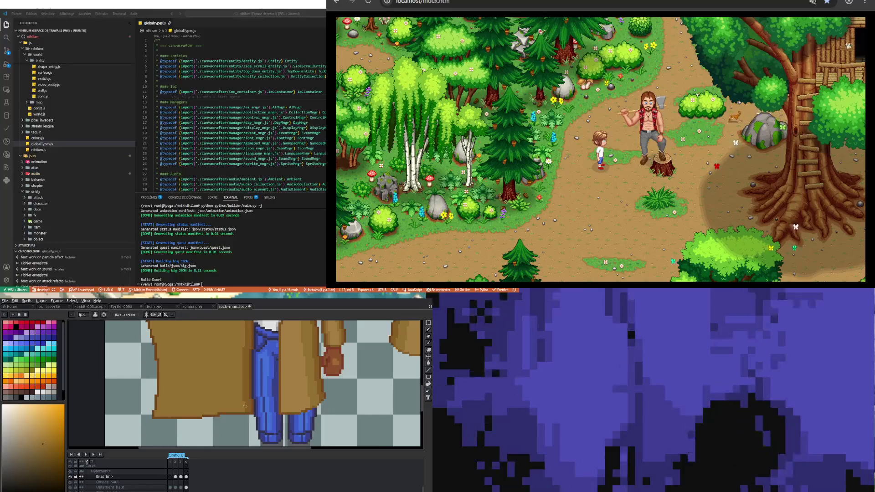
pyautogui.scroll(1, 245, 405)
pyautogui.scroll(-3, 255, 404)
pyautogui.scroll(1, 266, 400)
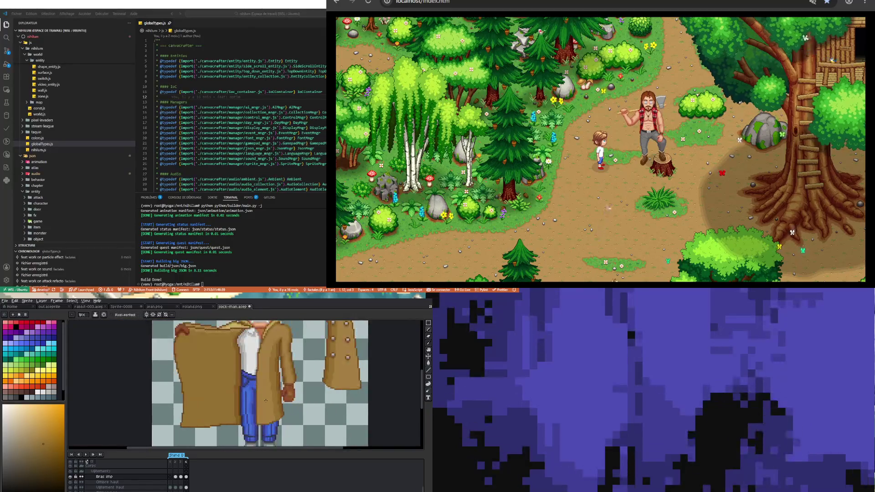
pyautogui.press('i')
pyautogui.click(268, 398)
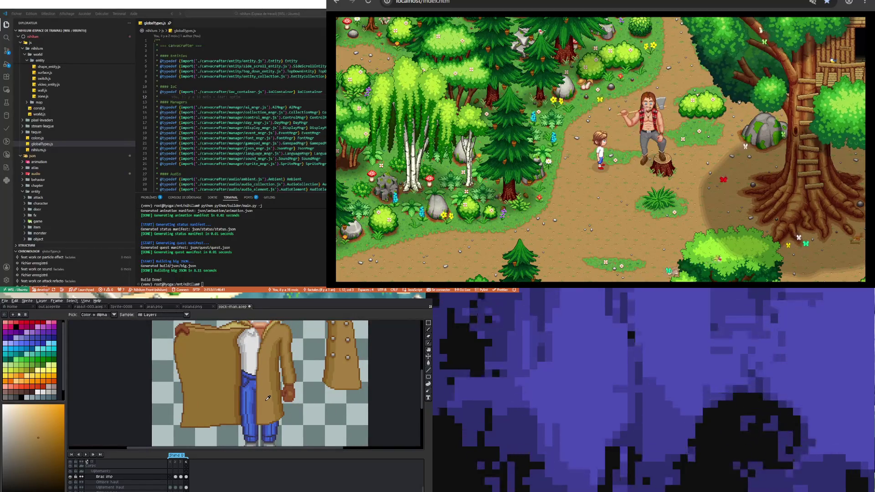
pyautogui.press('b')
pyautogui.scroll(-2, 268, 398)
pyautogui.scroll(4, 246, 405)
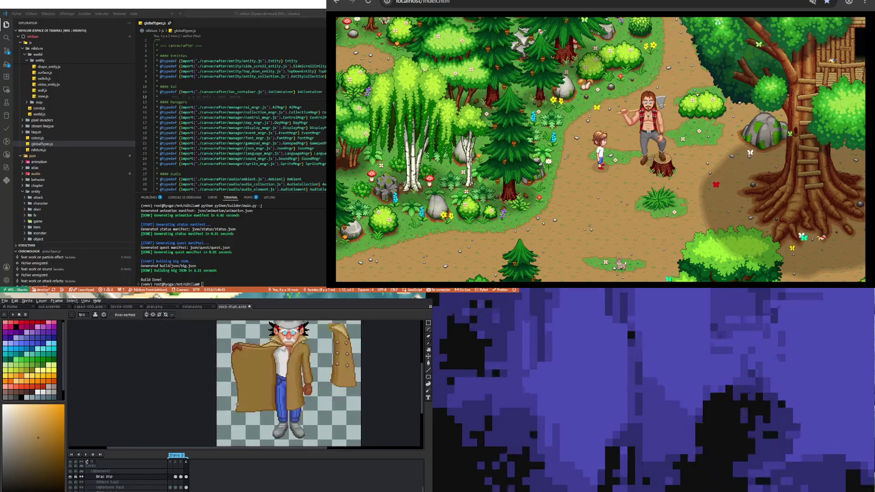
pyautogui.scroll(1, 236, 414)
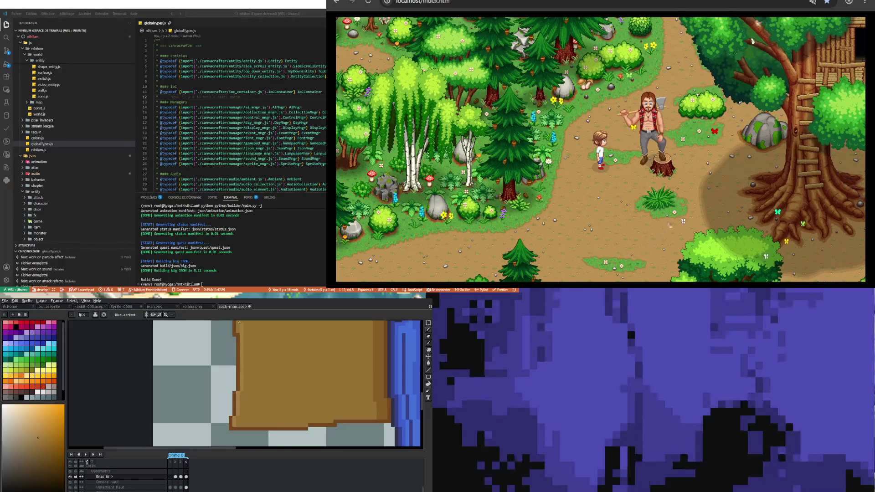
# Sample a yellower tan from the coat and draw a highlight line along the sleeve.
pyautogui.scroll(-2, 240, 334)
pyautogui.scroll(3, 210, 444)
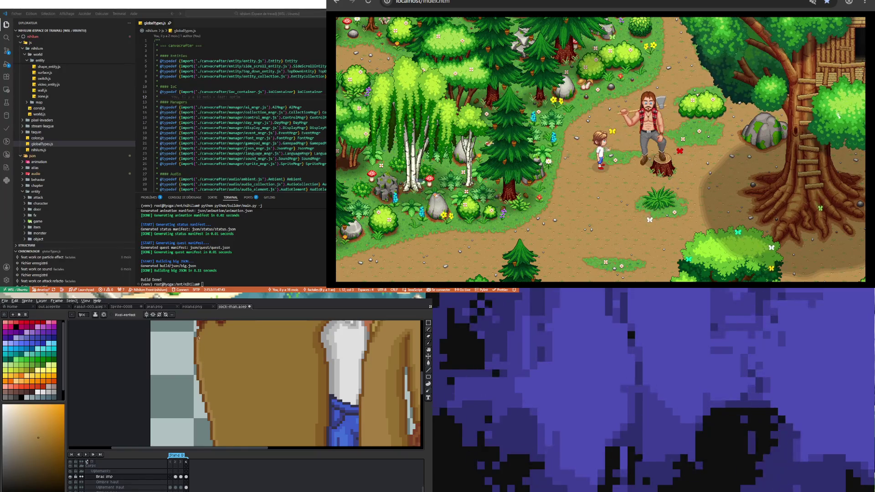
pyautogui.scroll(-3, 199, 338)
pyautogui.scroll(5, 208, 376)
pyautogui.scroll(1, 208, 377)
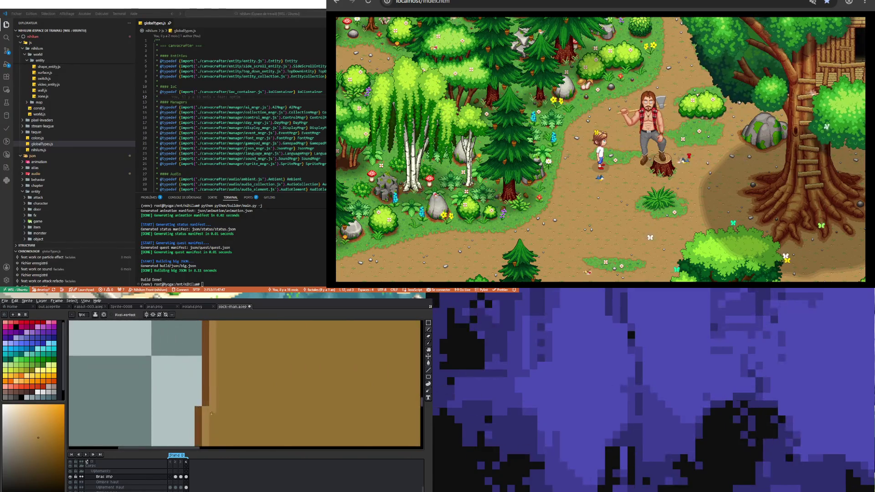
pyautogui.scroll(-3, 211, 412)
pyautogui.scroll(-2, 206, 403)
pyautogui.scroll(5, 207, 404)
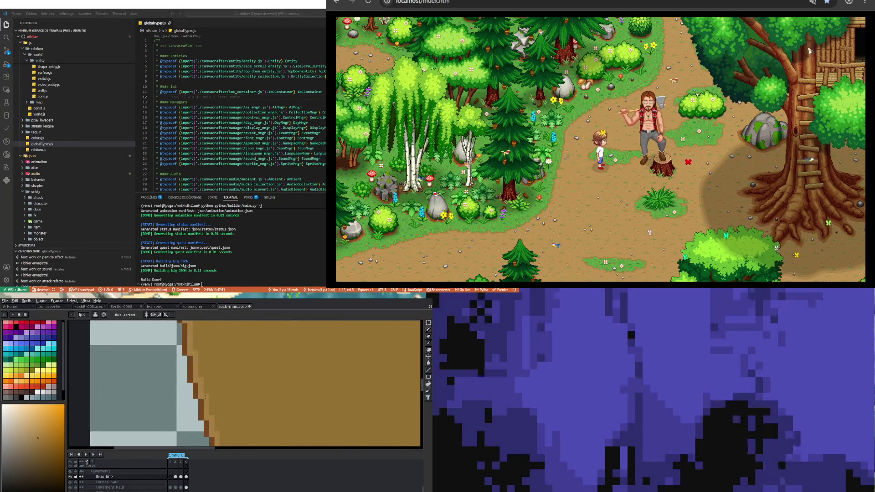
pyautogui.scroll(-3, 205, 397)
pyautogui.scroll(3, 200, 387)
pyautogui.scroll(2, 193, 369)
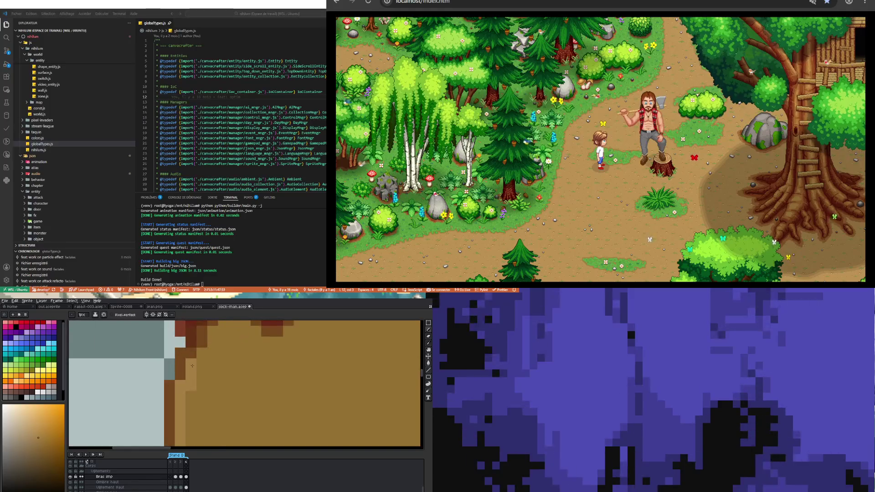
pyautogui.scroll(-2, 193, 365)
pyautogui.scroll(2, 194, 369)
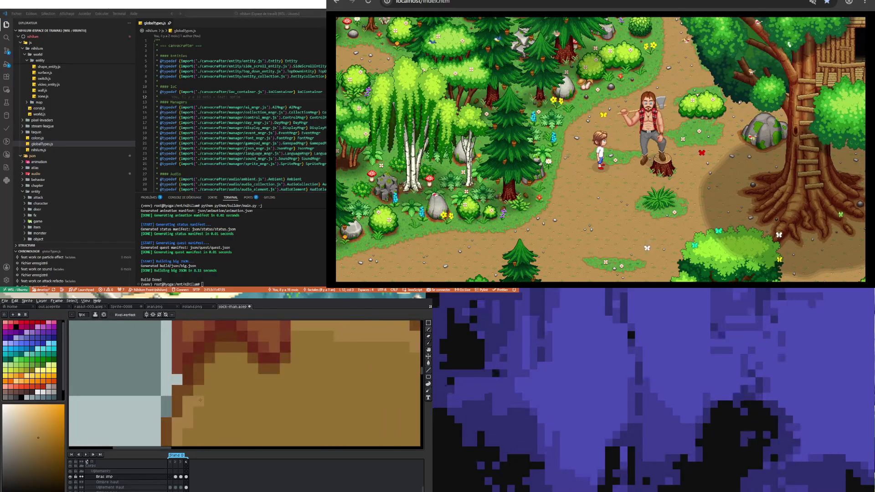
pyautogui.scroll(-2, 203, 398)
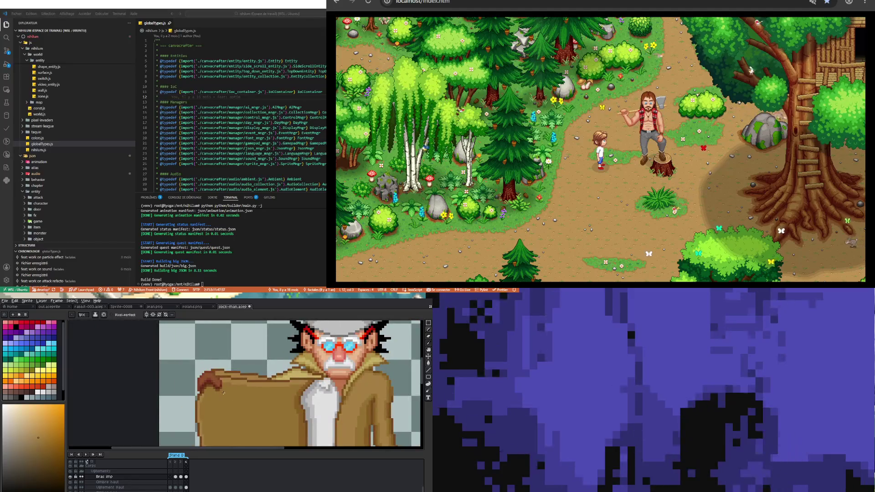
pyautogui.scroll(-3, 230, 399)
pyautogui.scroll(4, 242, 407)
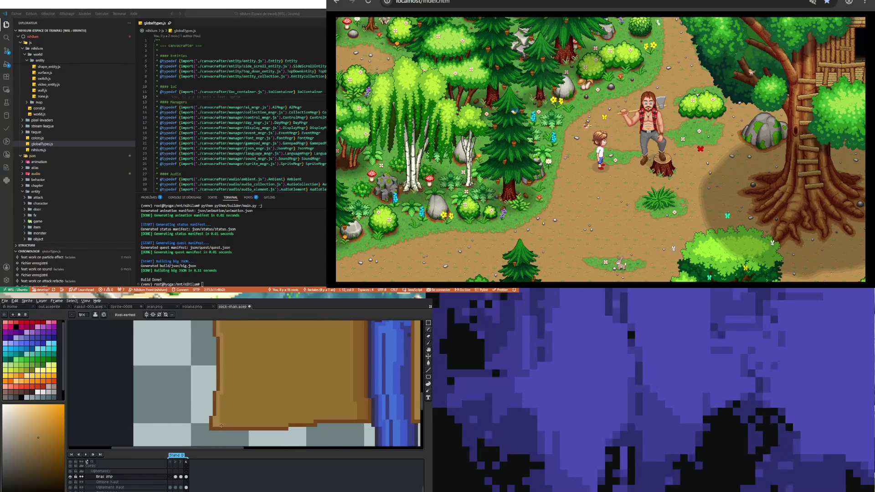
pyautogui.scroll(-3, 221, 425)
pyautogui.scroll(4, 234, 362)
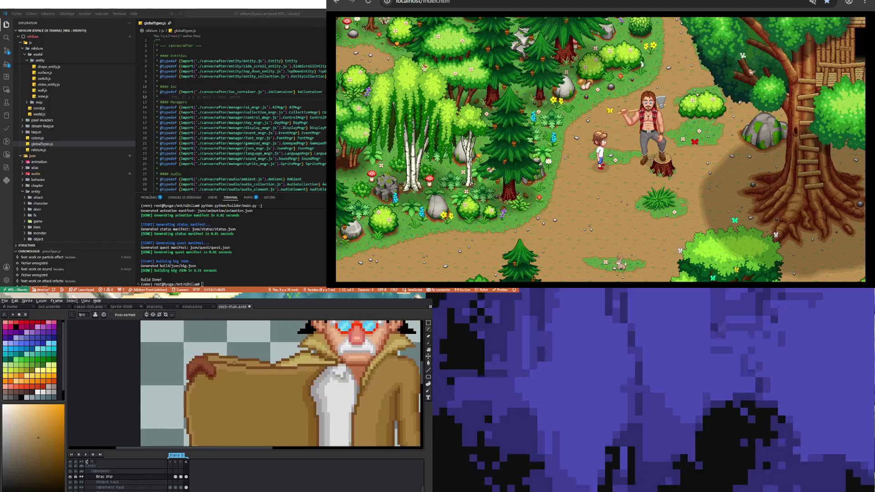
pyautogui.scroll(2, 234, 363)
pyautogui.scroll(-2, 255, 378)
pyautogui.scroll(1, 276, 388)
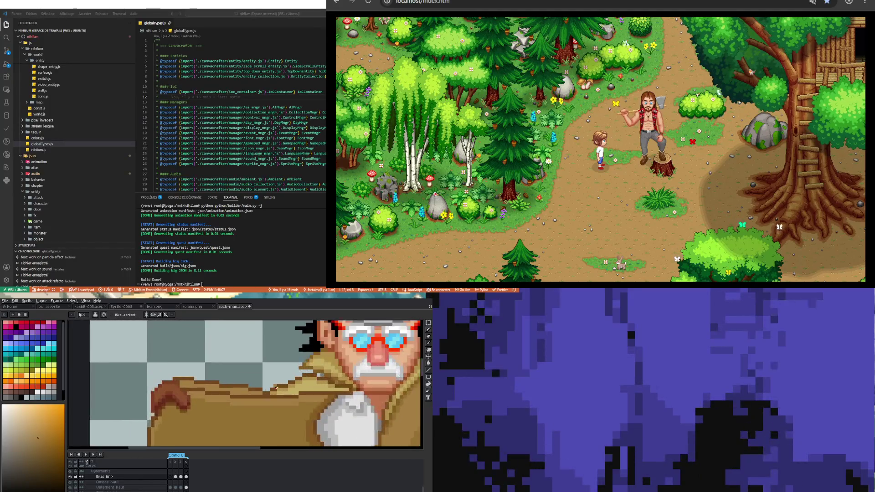
pyautogui.scroll(1, 276, 389)
pyautogui.press('i')
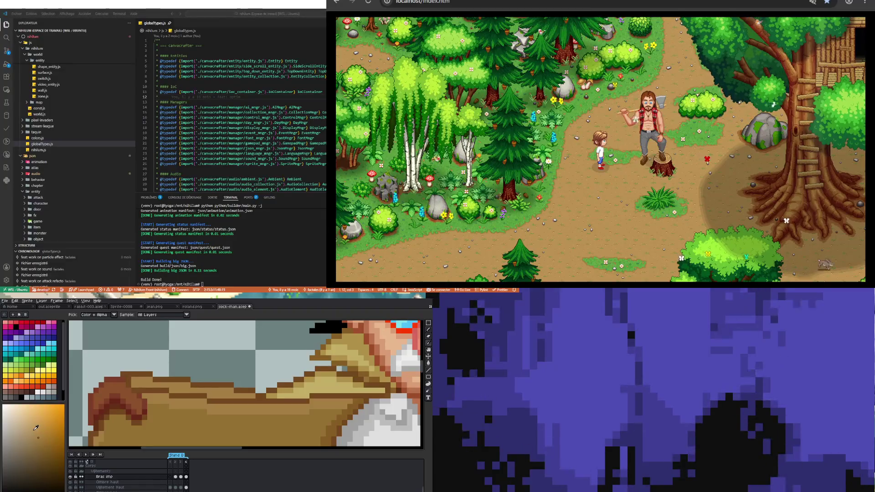
pyautogui.click(182, 396)
pyautogui.press('b')
pyautogui.moveTo(172, 405); pyautogui.dragTo(339, 403)
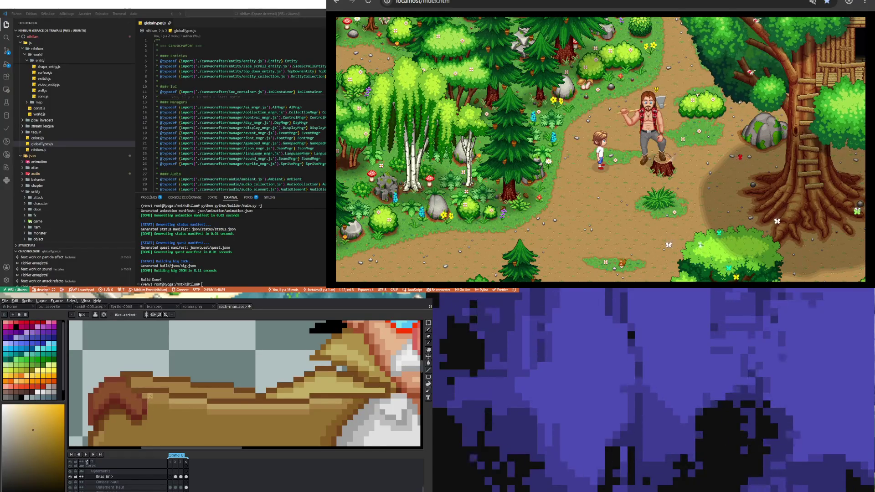
# Sample a darker brown from the coat edge and draw a line down the coat's left edge.
pyautogui.scroll(-5, 160, 395)
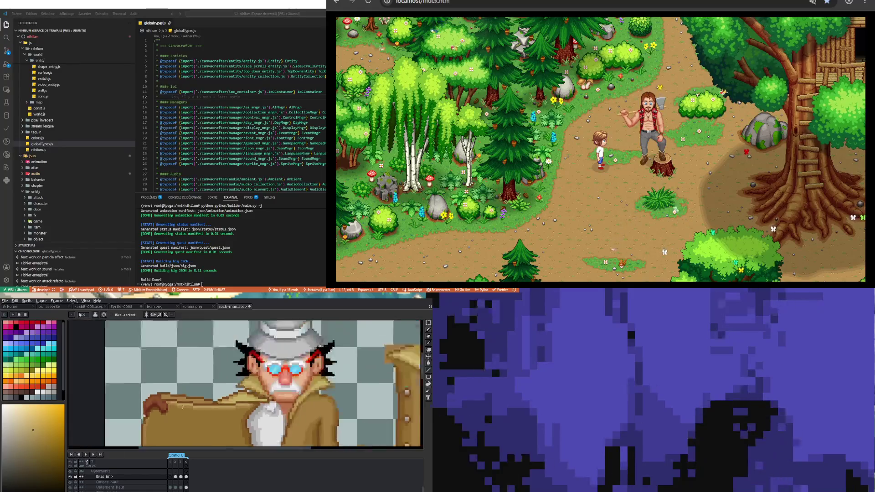
pyautogui.scroll(5, 183, 382)
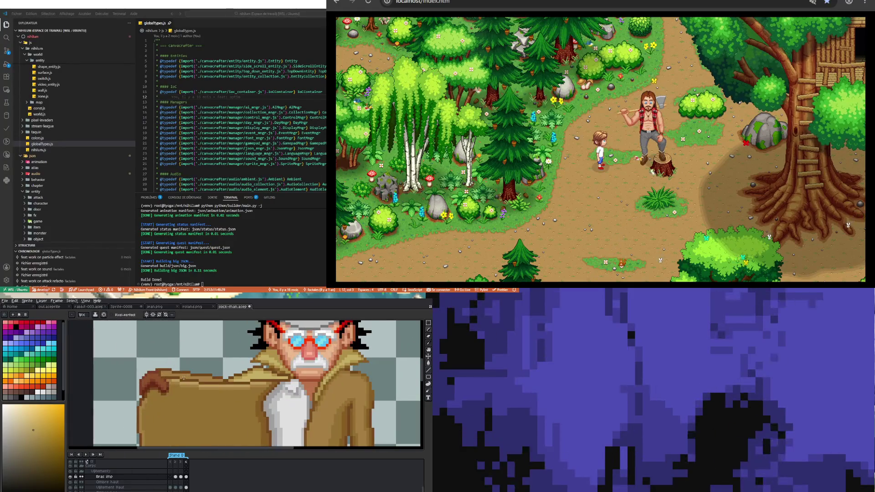
pyautogui.scroll(-4, 178, 387)
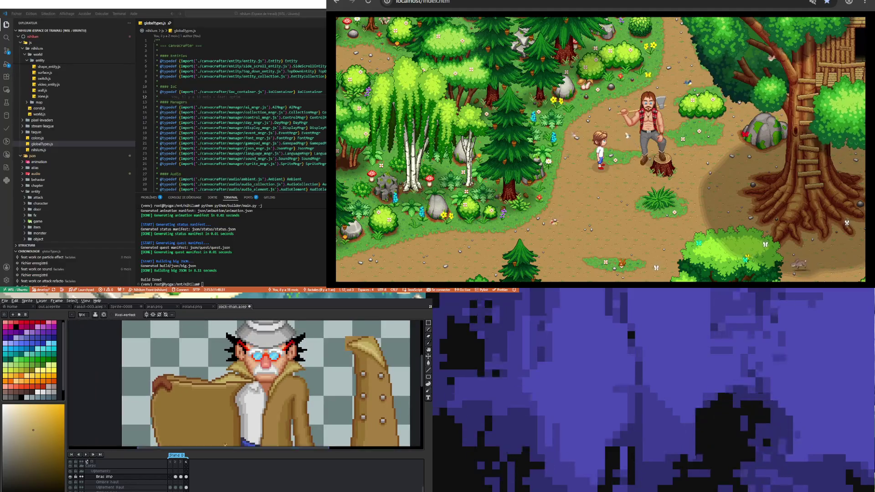
pyautogui.scroll(2, 171, 415)
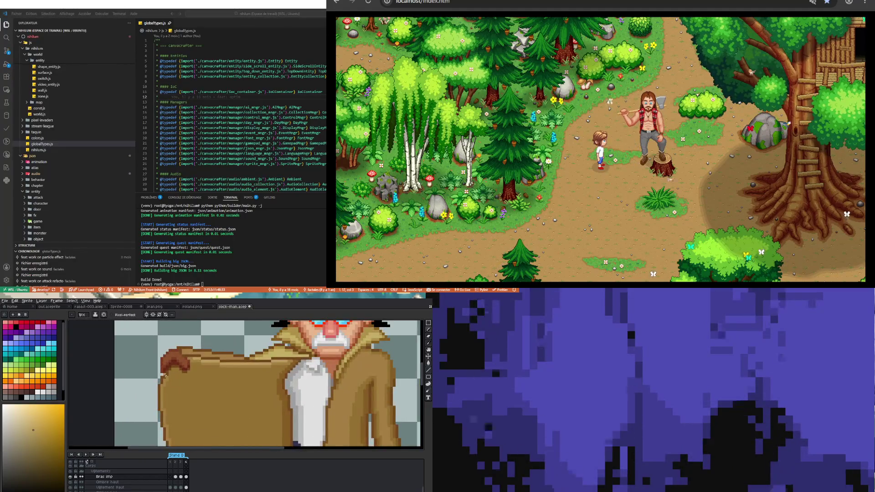
pyautogui.scroll(2, 165, 381)
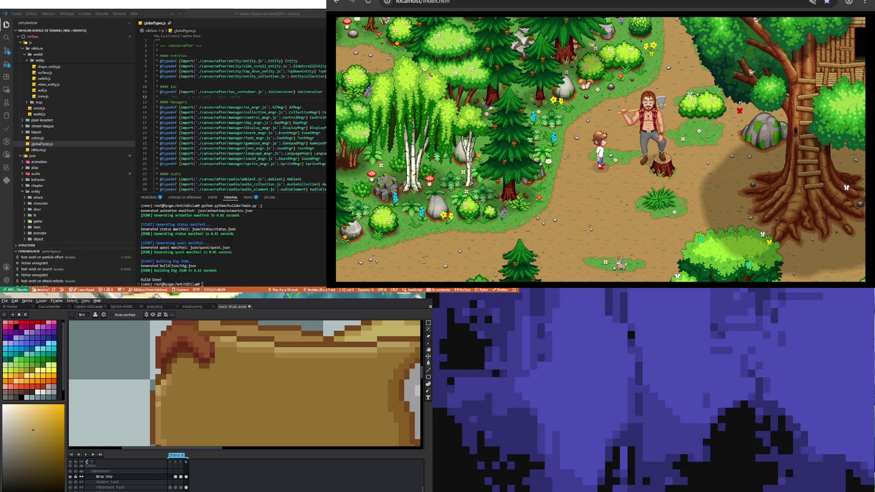
pyautogui.scroll(1, 156, 385)
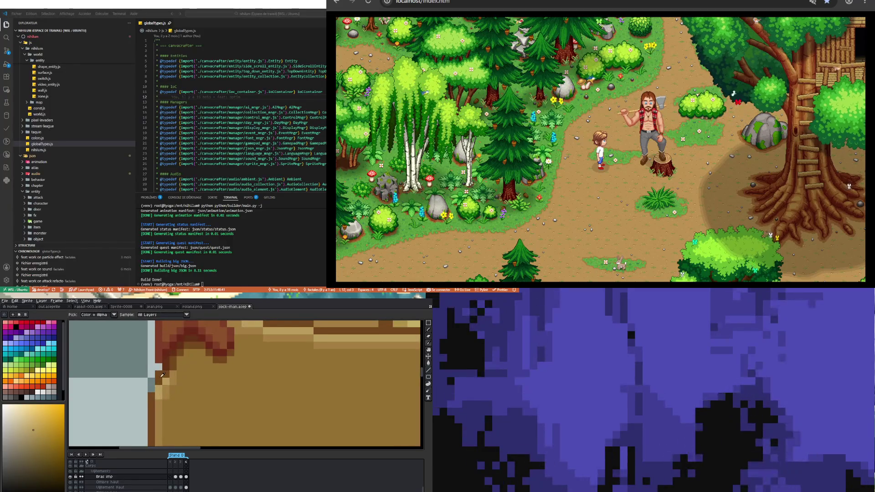
pyautogui.keyDown('alt'); pyautogui.click(151, 389); pyautogui.keyUp('alt')
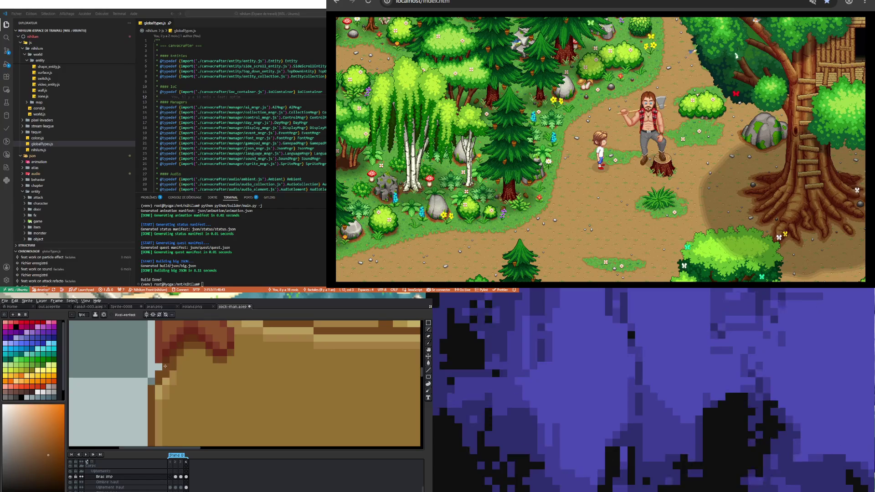
pyautogui.scroll(-3, 202, 424)
pyautogui.scroll(3, 181, 405)
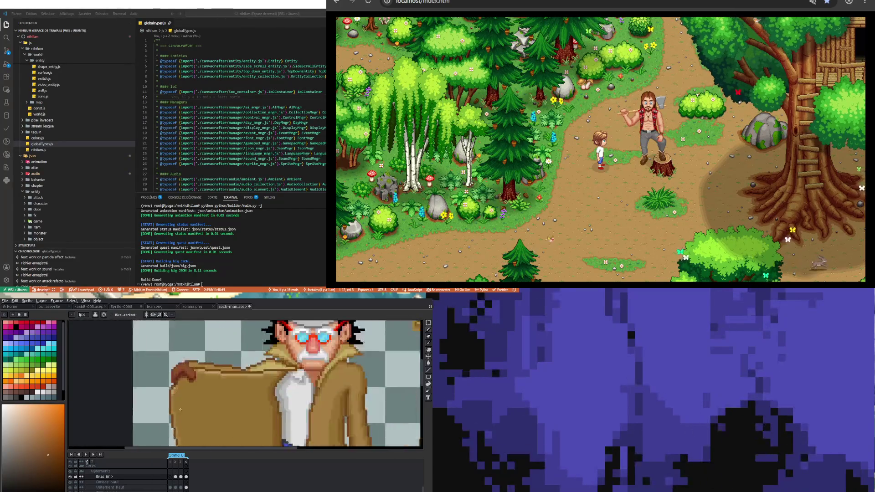
pyautogui.keyDown('alt'); pyautogui.click(176, 379); pyautogui.keyUp('alt')
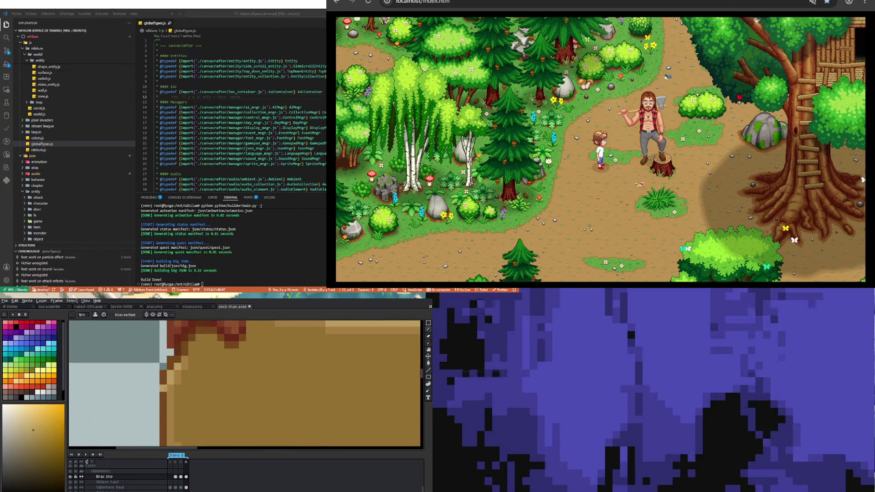
pyautogui.scroll(-2, 163, 406)
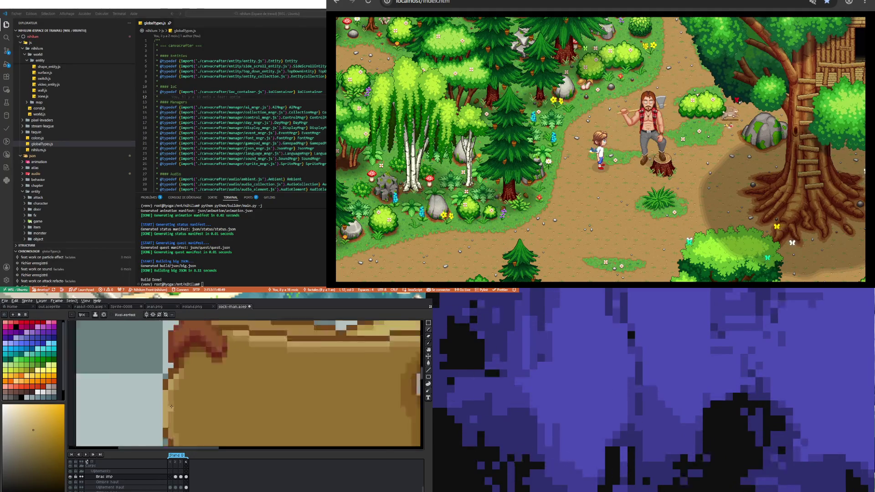
pyautogui.scroll(2, 170, 407)
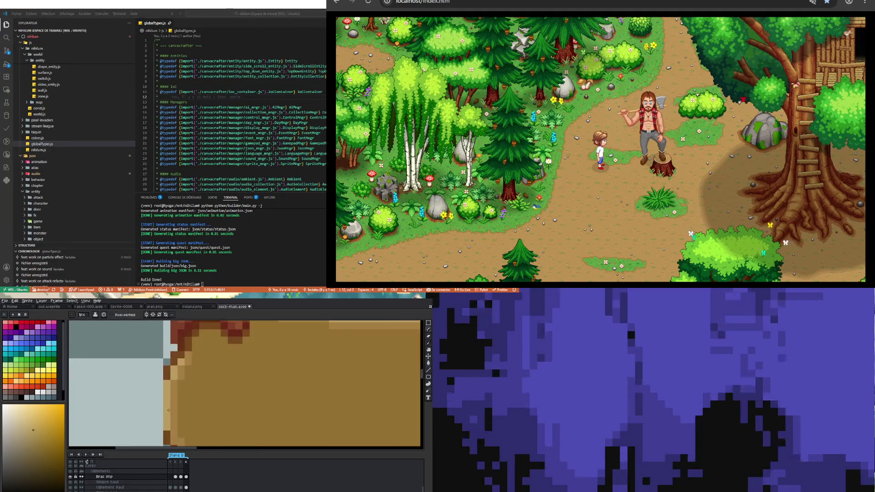
pyautogui.keyDown('alt'); pyautogui.click(160, 385); pyautogui.keyUp('alt')
pyautogui.moveTo(159, 385); pyautogui.dragTo(156, 428)
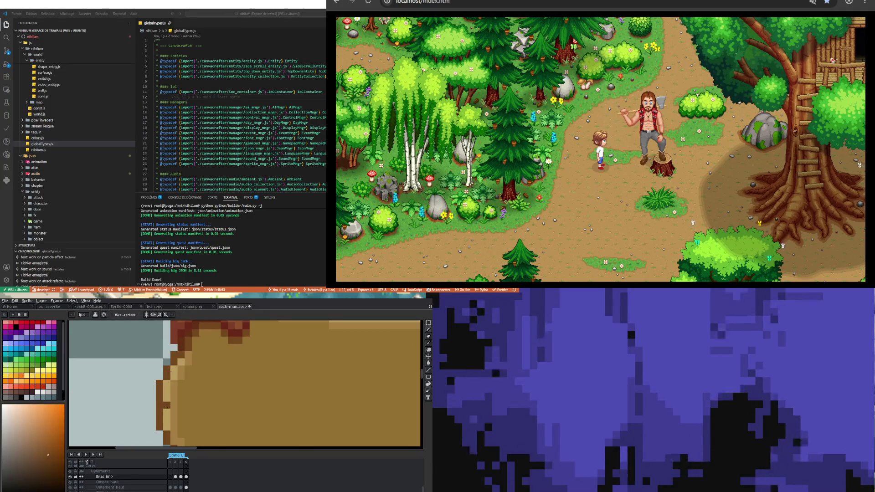
pyautogui.scroll(-2, 165, 410)
pyautogui.scroll(-2, 217, 395)
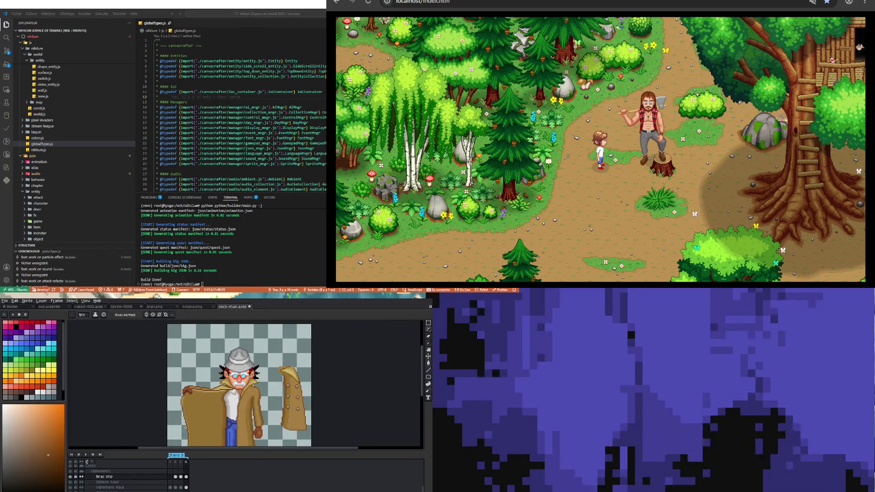
# Sample several browns from the coat, ending with the shoulder brown as the drawing colour.
pyautogui.scroll(3, 189, 388)
pyautogui.scroll(1, 189, 388)
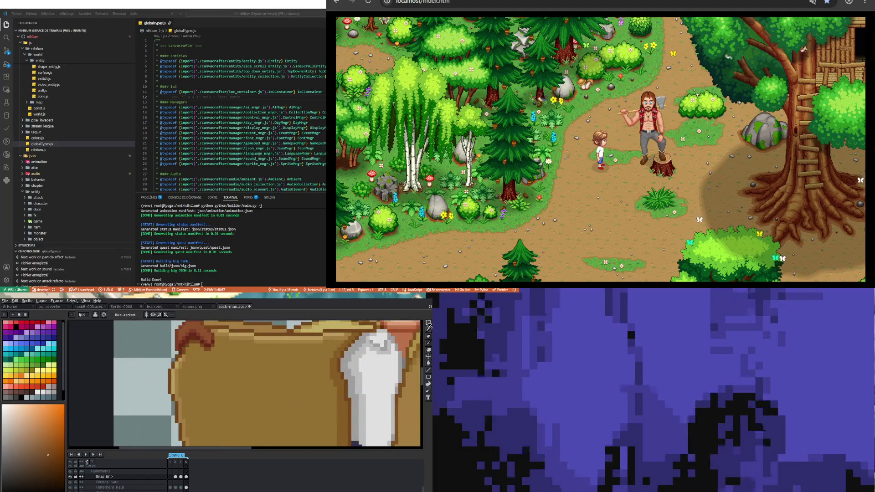
pyautogui.hotkey('shift', 'q')
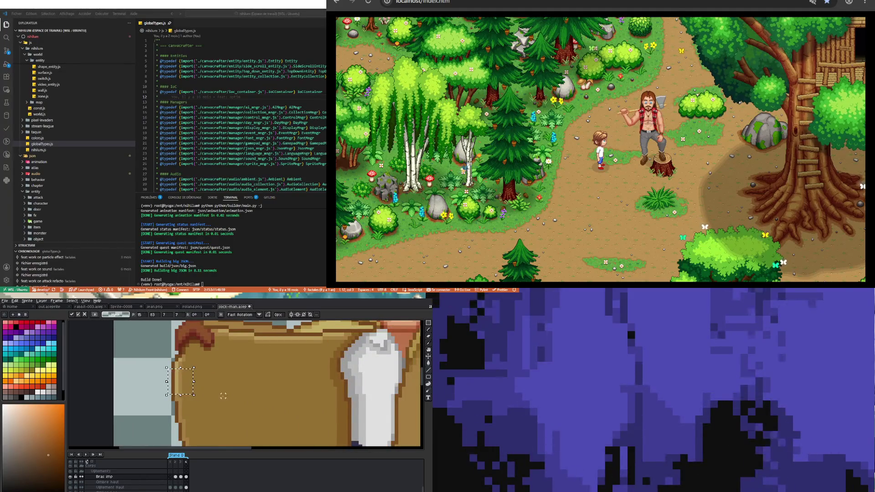
pyautogui.scroll(-2, 153, 391)
pyautogui.scroll(1, 154, 391)
pyautogui.scroll(-3, 154, 391)
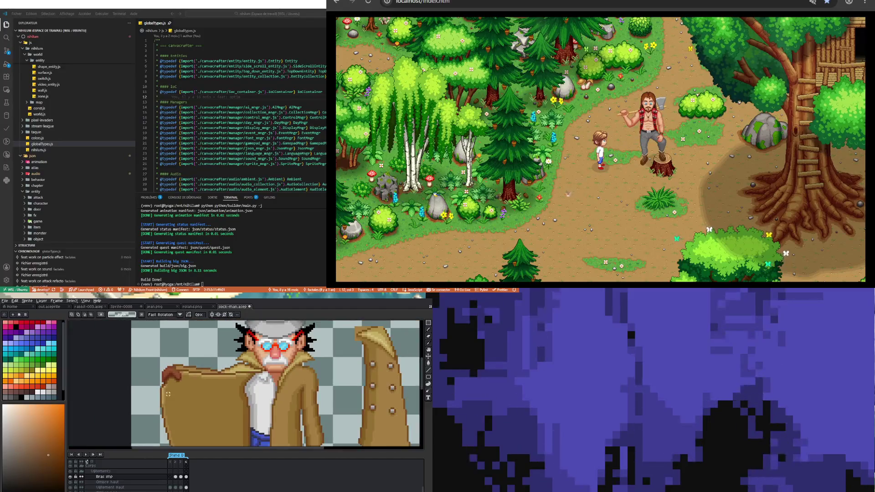
pyautogui.scroll(5, 180, 413)
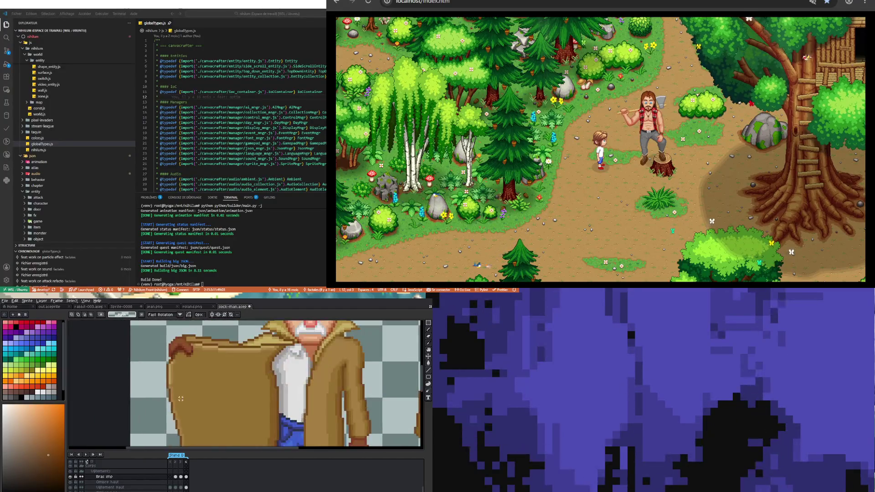
pyautogui.press('i')
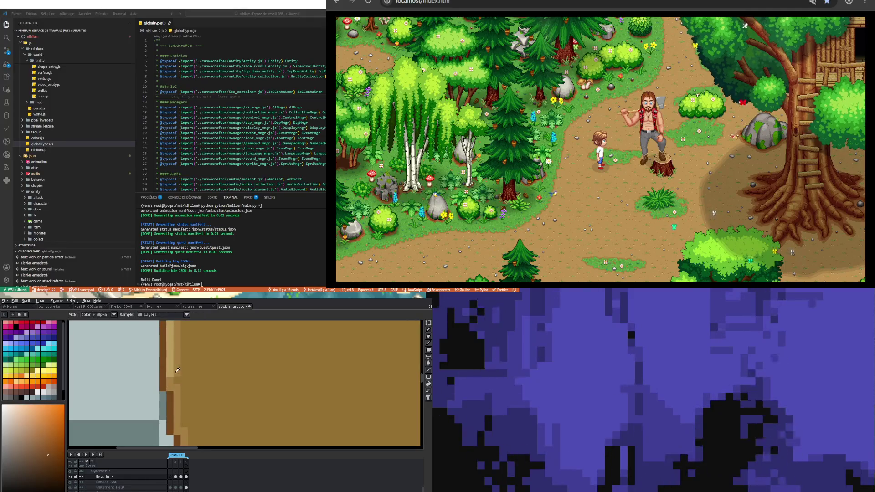
pyautogui.click(178, 381)
pyautogui.press('b')
pyautogui.press('i')
pyautogui.click(176, 381)
pyautogui.scroll(-4, 178, 387)
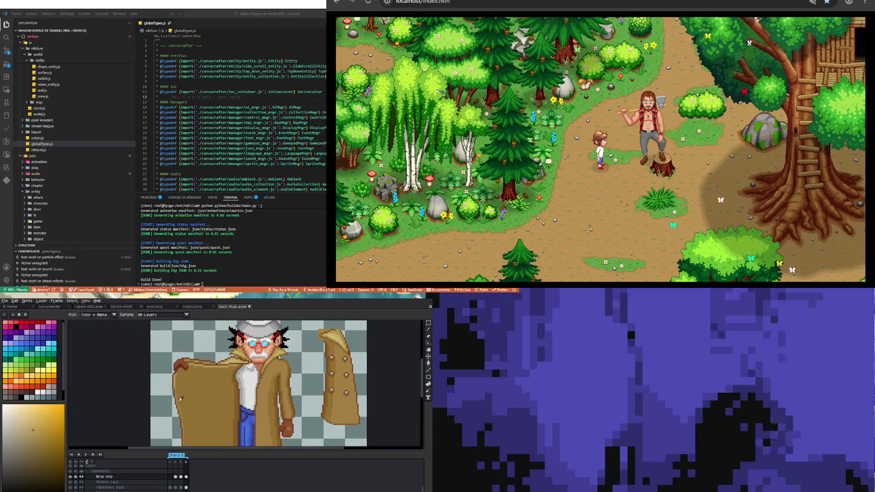
pyautogui.scroll(3, 177, 375)
pyautogui.press('b')
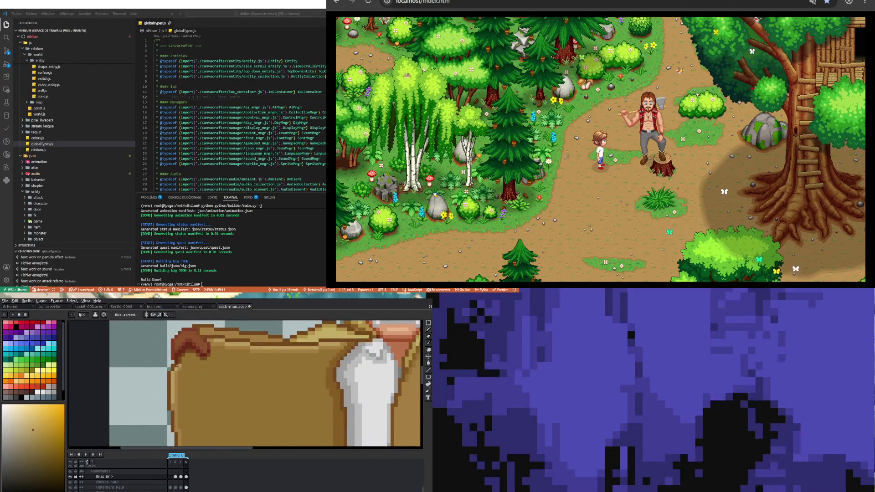
pyautogui.scroll(1, 178, 364)
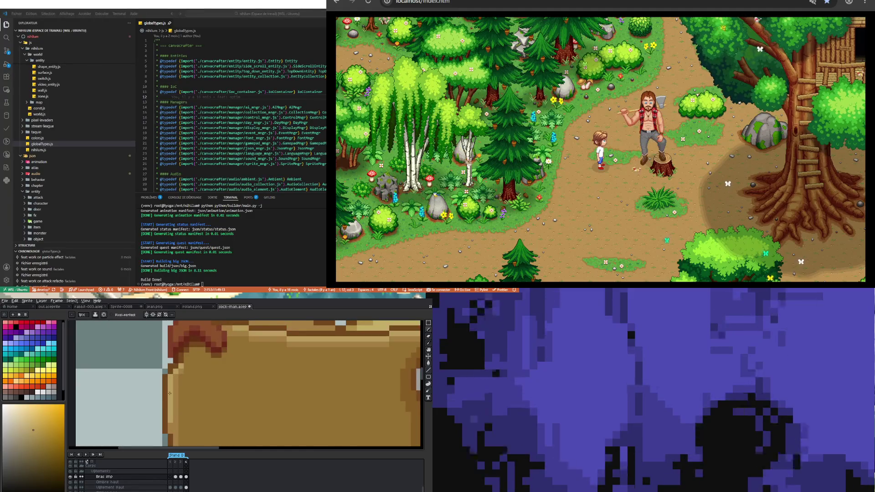
pyautogui.scroll(1, 175, 365)
pyautogui.press('i')
pyautogui.keyDown('alt'); pyautogui.click(184, 368); pyautogui.keyUp('alt')
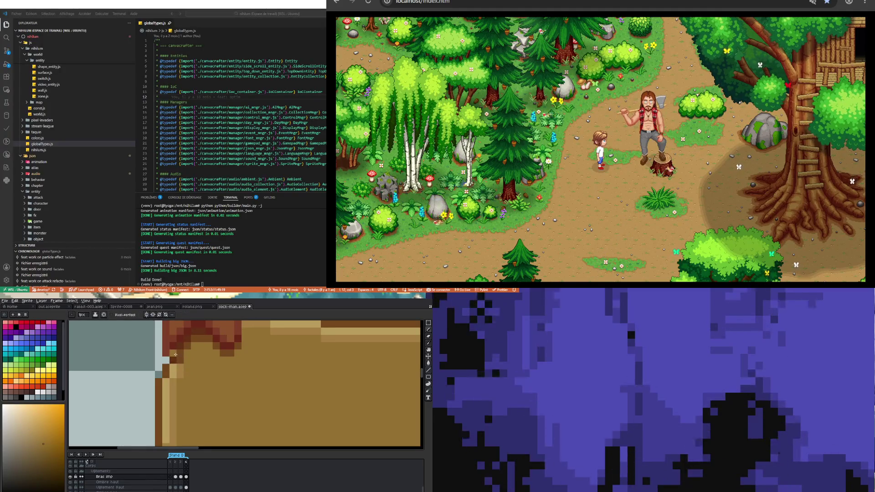
pyautogui.scroll(-5, 207, 388)
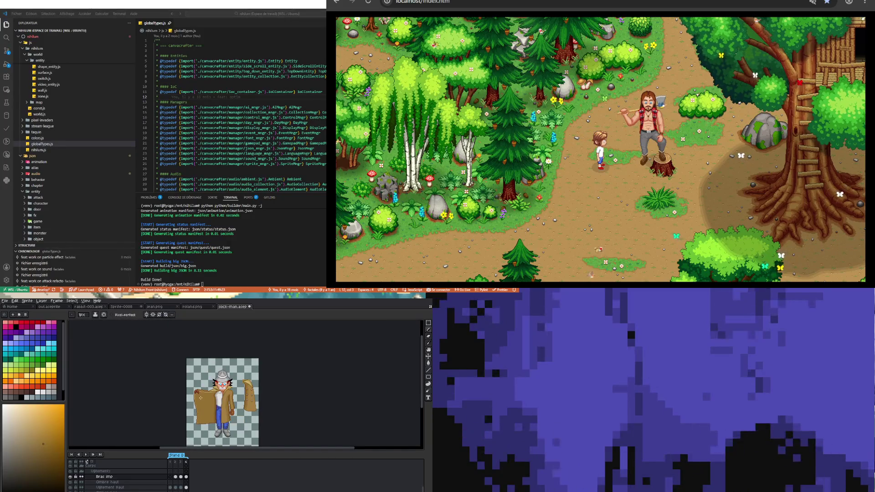
pyautogui.scroll(5, 200, 398)
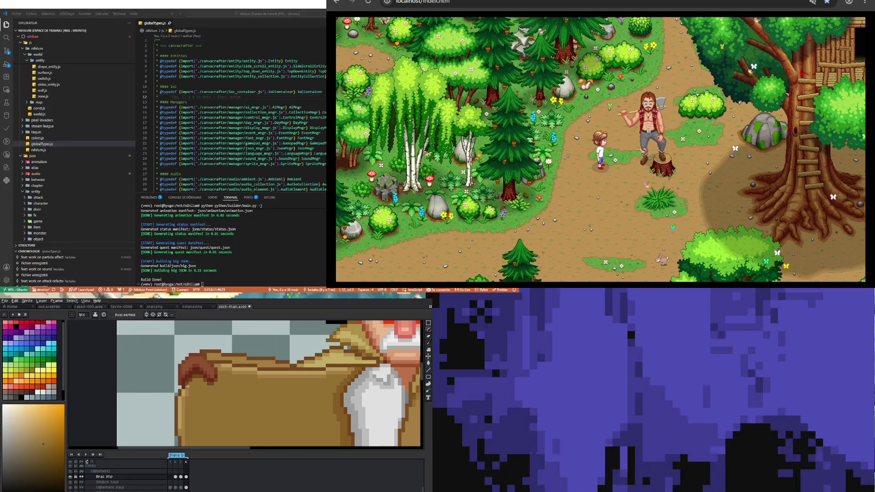
pyautogui.scroll(2, 188, 388)
# Go back to frame 3 and play the animation.
pyautogui.press('i')
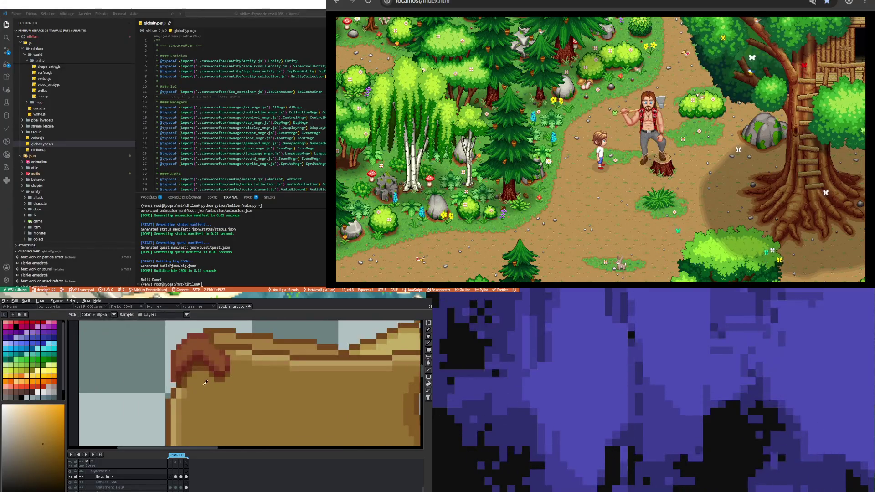
pyautogui.press('Left')
pyautogui.scroll(-6, 205, 375)
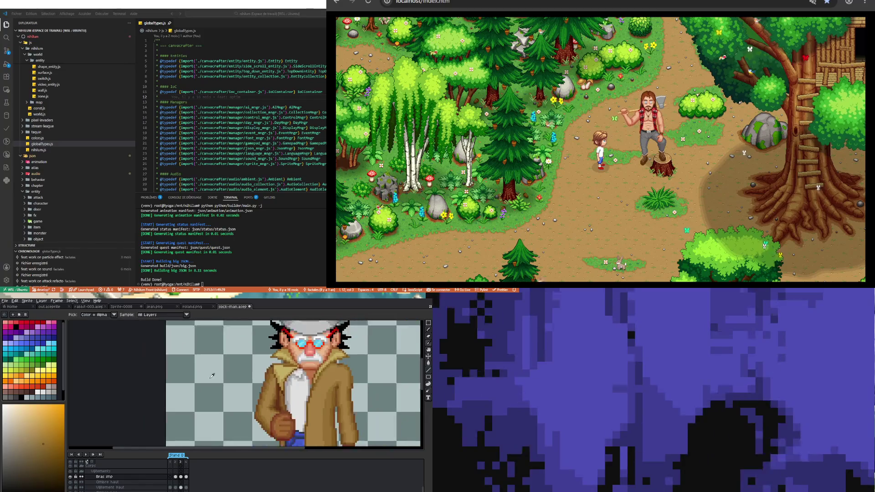
pyautogui.scroll(4, 214, 380)
pyautogui.scroll(-2, 215, 383)
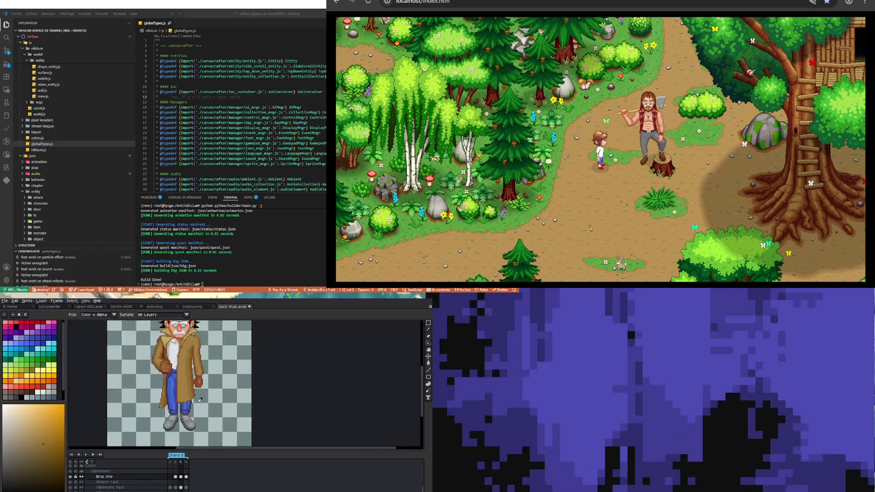
pyautogui.click(85, 454)
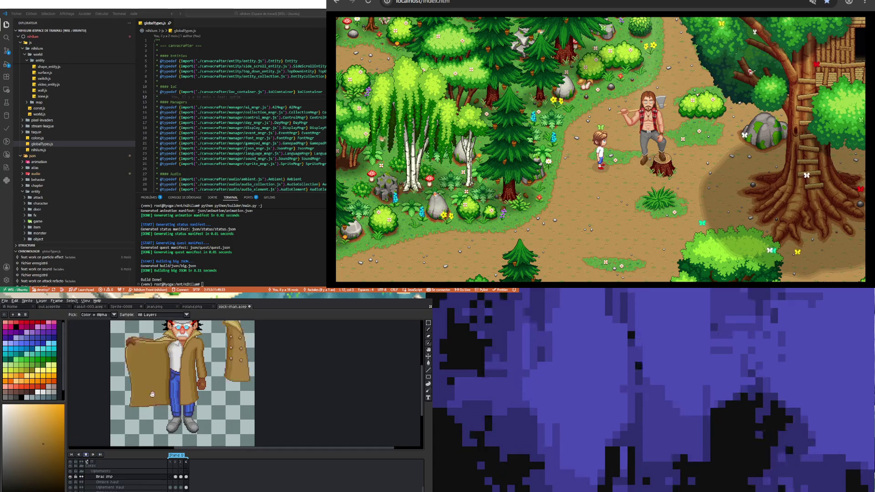
pyautogui.scroll(-2, 149, 396)
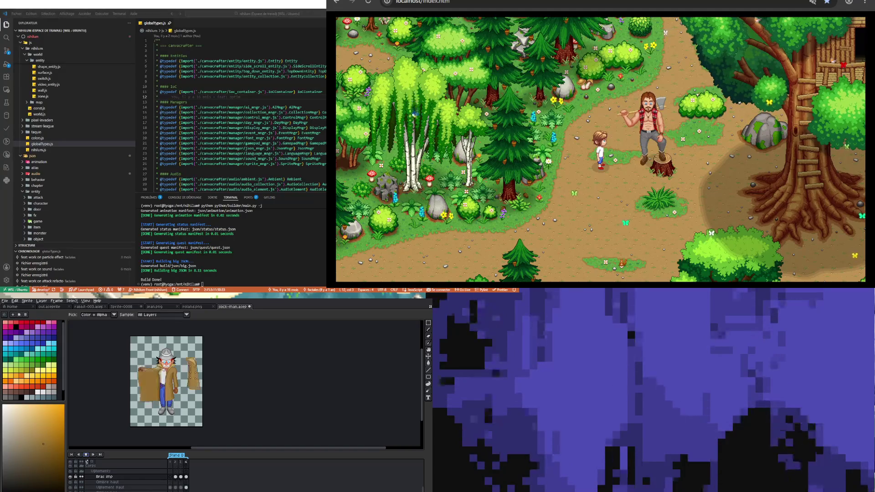
# On frame 4, marquee the loose coat flap on Vêtement Haut and cut it away.
pyautogui.click(89, 454)
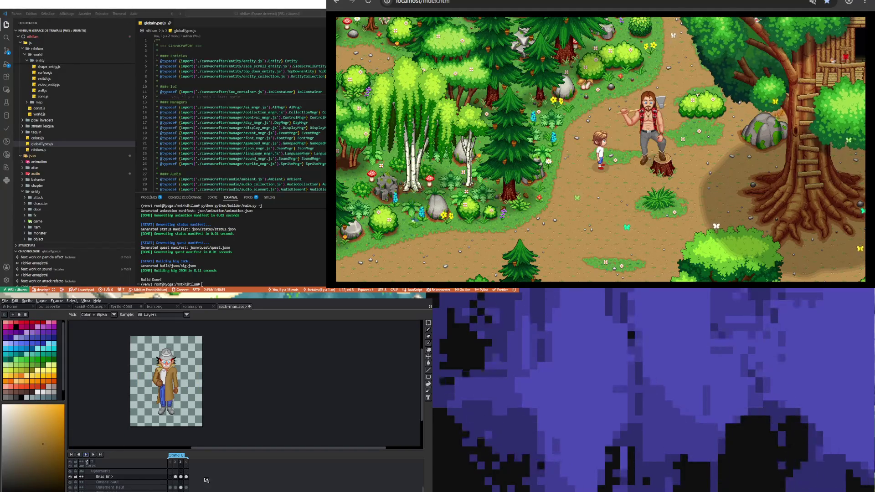
pyautogui.click(93, 454)
pyautogui.scroll(3, 251, 361)
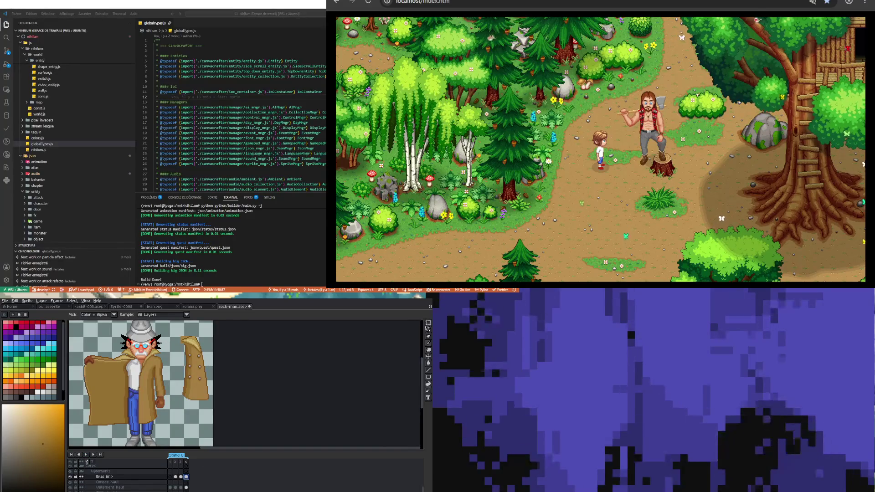
pyautogui.click(428, 322)
pyautogui.moveTo(178, 330); pyautogui.dragTo(223, 426)
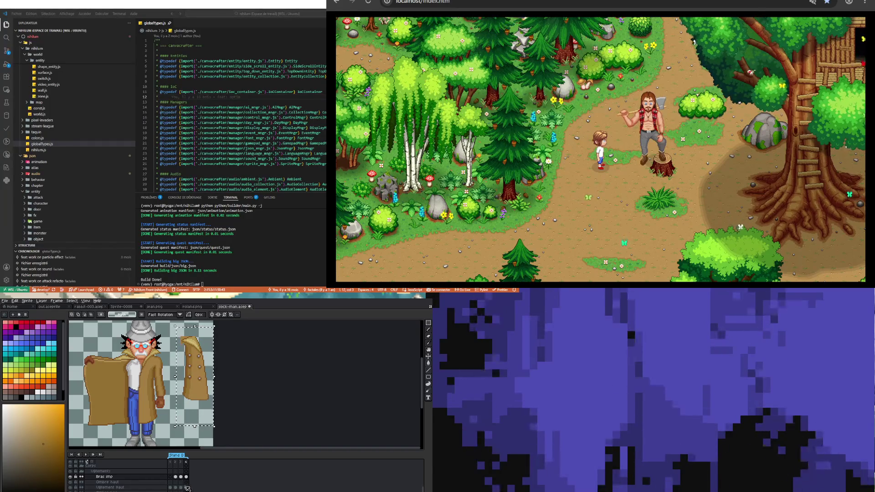
pyautogui.click(109, 487)
pyautogui.hotkey('ctrl', 'x')
# Zoom around the sprite and start the animation playing again.
pyautogui.scroll(-3, 198, 400)
pyautogui.scroll(1, 199, 400)
pyautogui.scroll(2, 199, 401)
pyautogui.scroll(-1, 198, 400)
pyautogui.scroll(1, 87, 461)
pyautogui.scroll(-1, 87, 462)
pyautogui.click(85, 455)
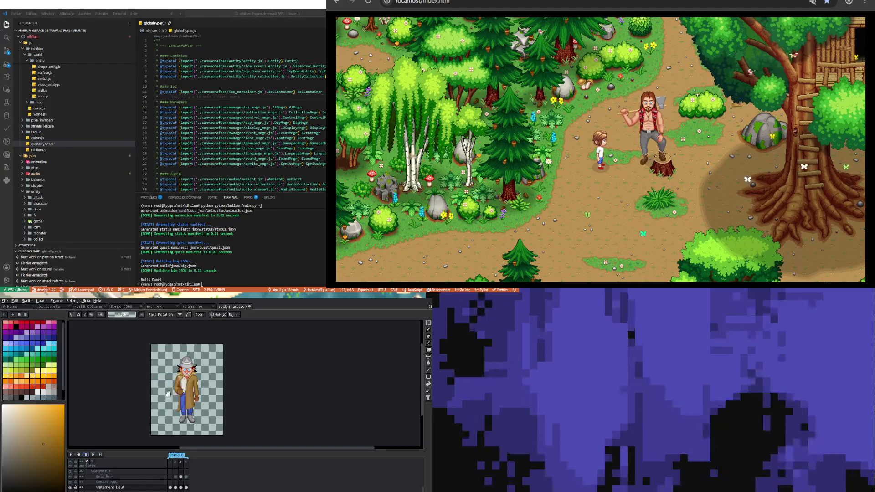
# Zoom in and out on the playing animation, then stop it back on frame 1.
pyautogui.scroll(1, 169, 391)
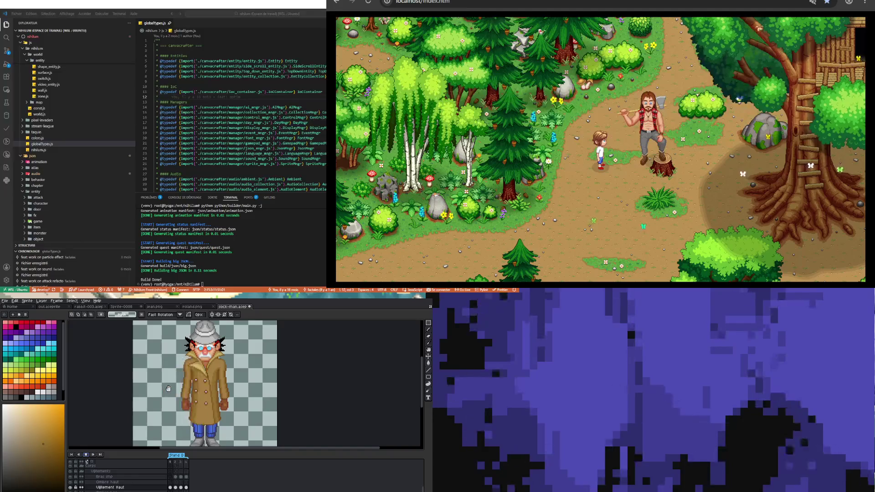
pyautogui.scroll(-1, 173, 393)
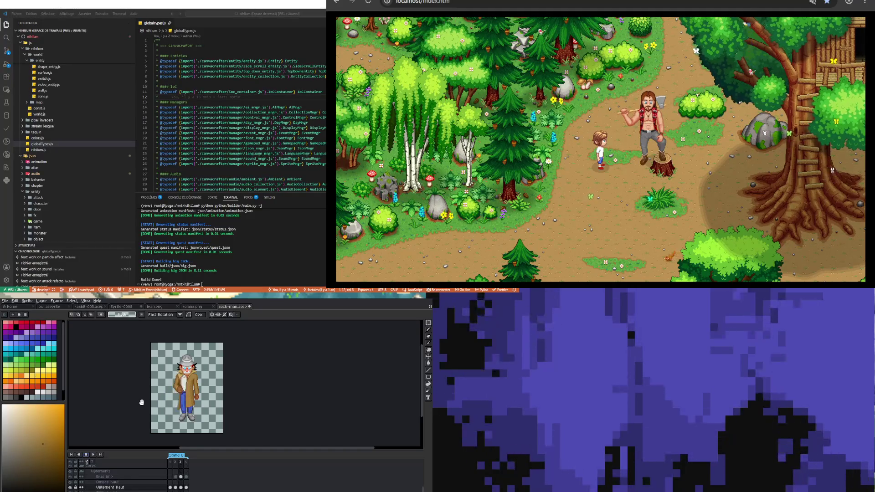
pyautogui.click(87, 455)
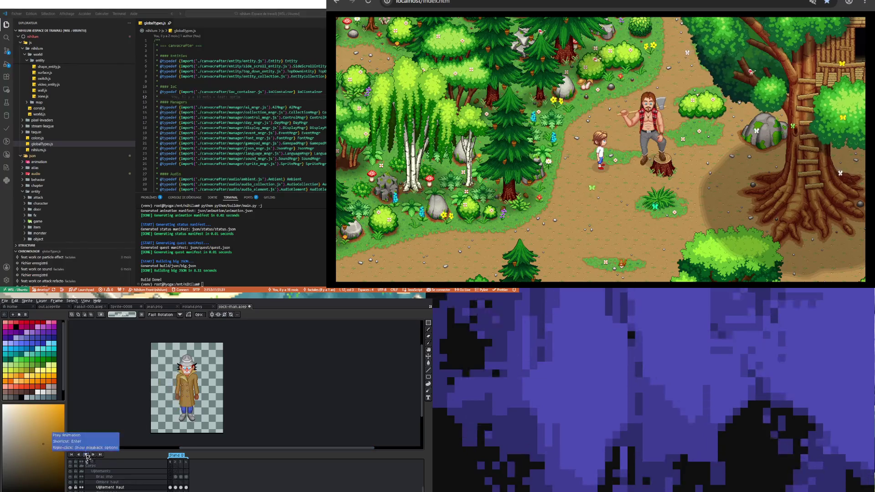
# Replay the animation, then view the Vêtement Haut cels on frame 3 and frame 2.
pyautogui.click(86, 454)
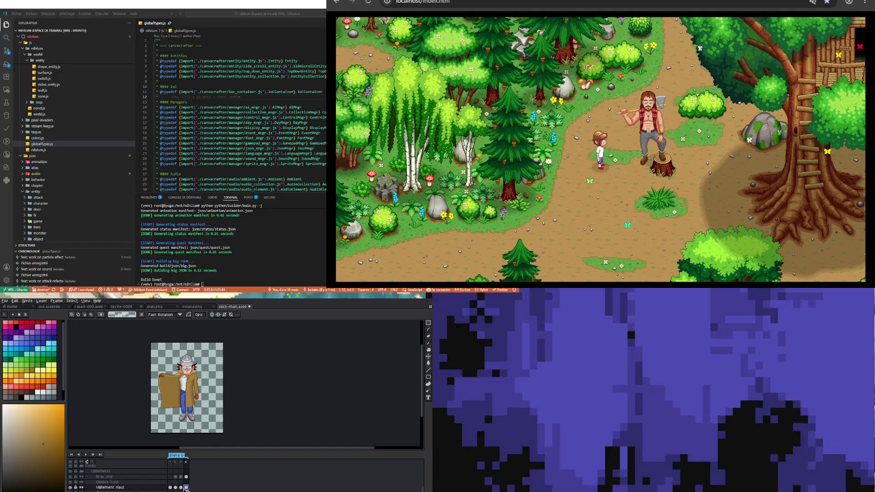
pyautogui.click(182, 488)
pyautogui.click(177, 488)
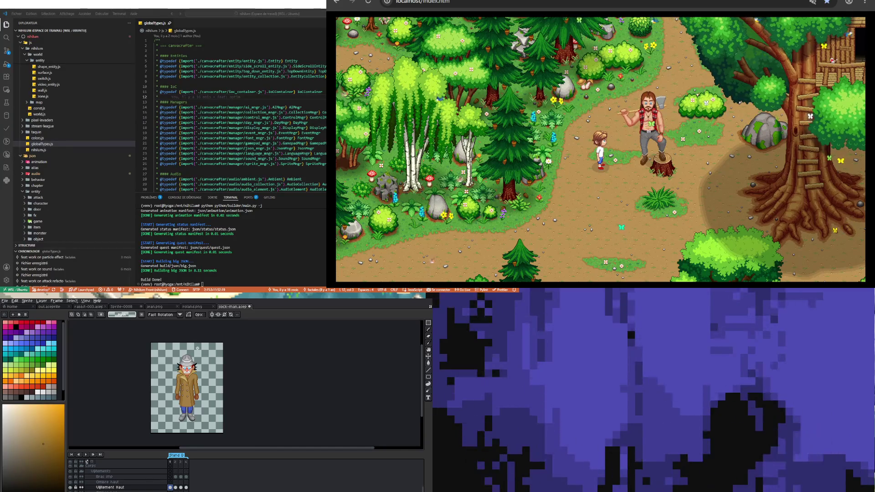
# Zoom around the sprite, play the animation once, then stop it.
pyautogui.scroll(1, 198, 348)
pyautogui.scroll(-1, 165, 356)
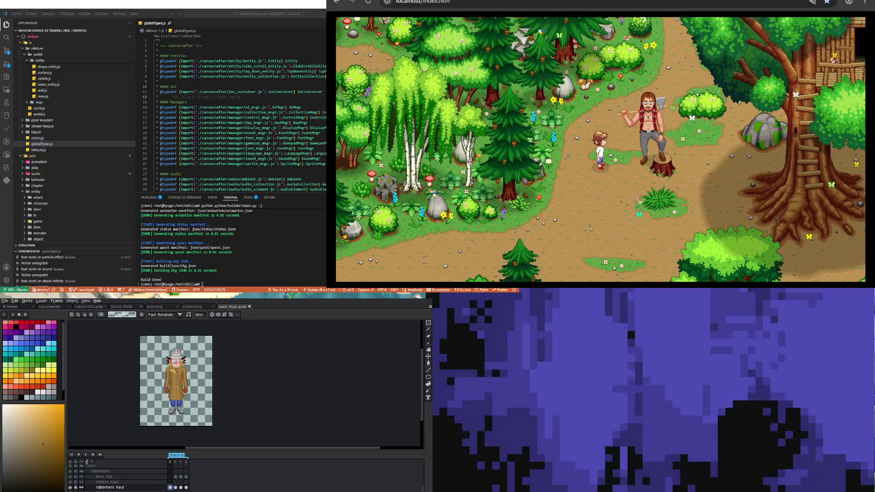
pyautogui.scroll(1, 180, 360)
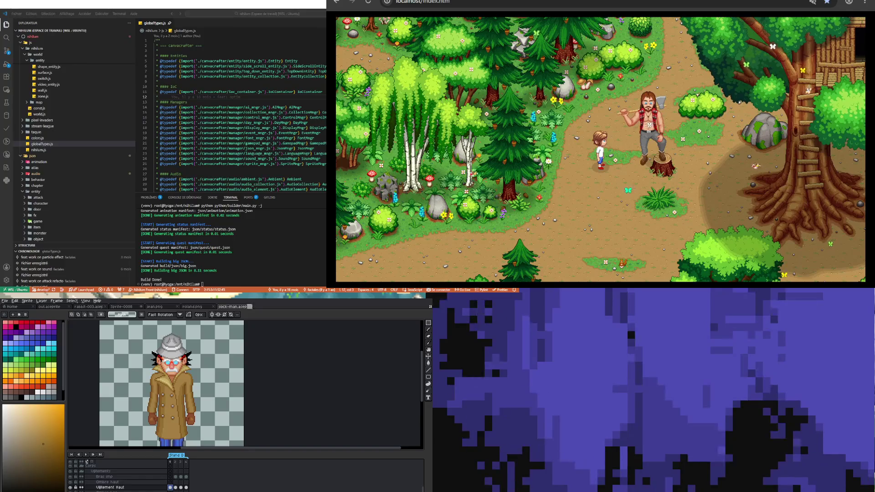
pyautogui.scroll(-1, 189, 374)
pyautogui.scroll(1, 189, 374)
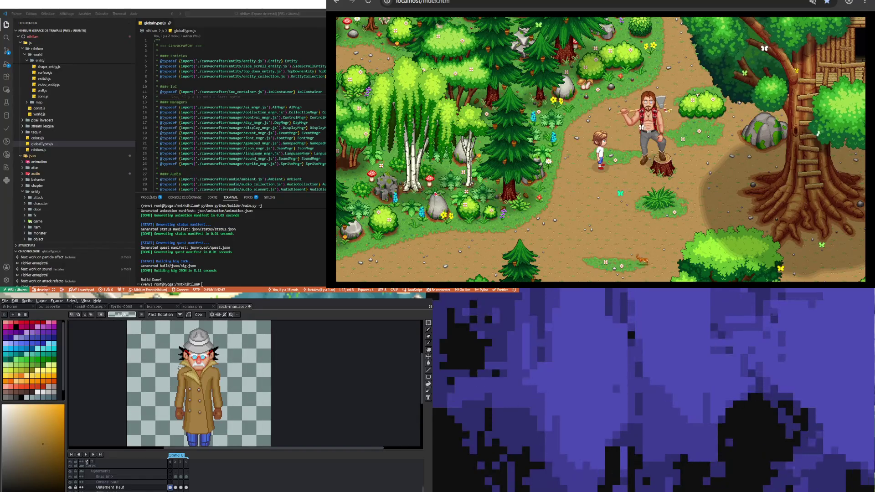
pyautogui.scroll(-1, 179, 367)
pyautogui.scroll(1, 179, 367)
pyautogui.scroll(-1, 165, 349)
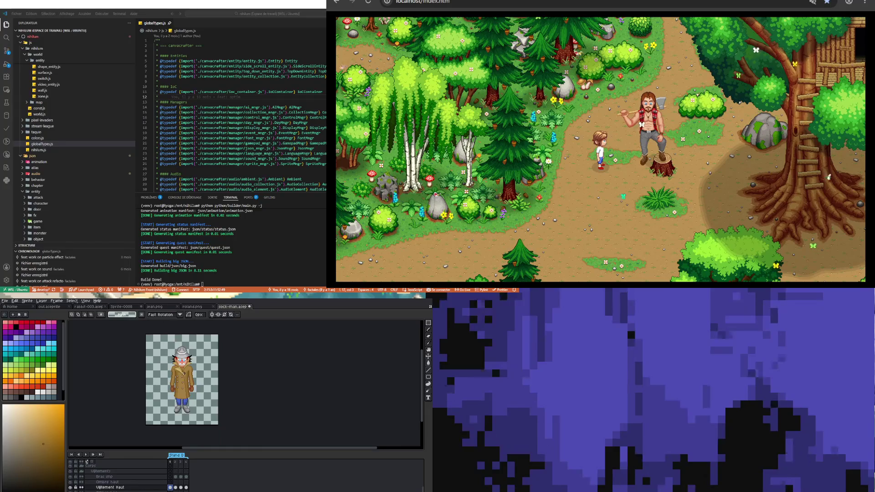
pyautogui.scroll(1, 184, 369)
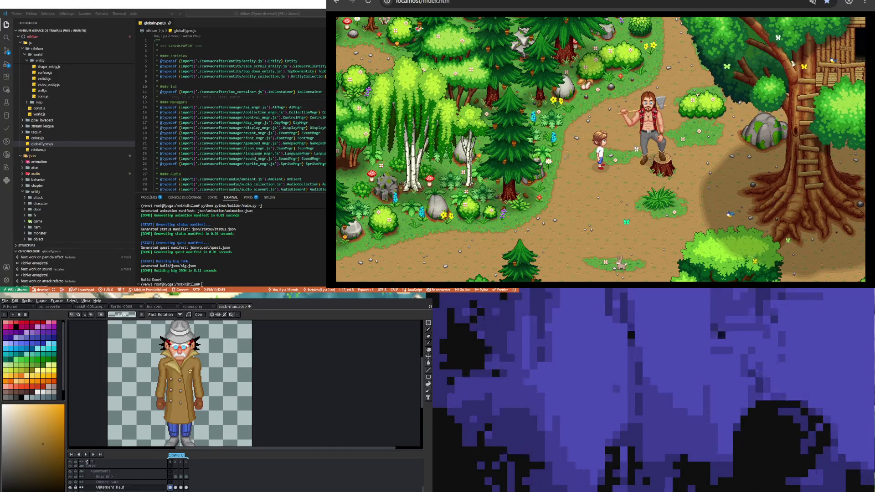
pyautogui.scroll(-1, 190, 371)
pyautogui.scroll(1, 190, 371)
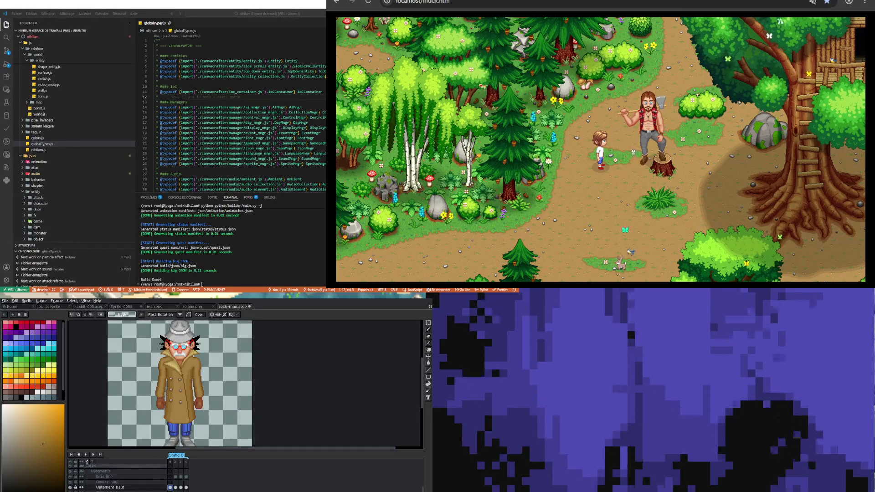
pyautogui.click(85, 455)
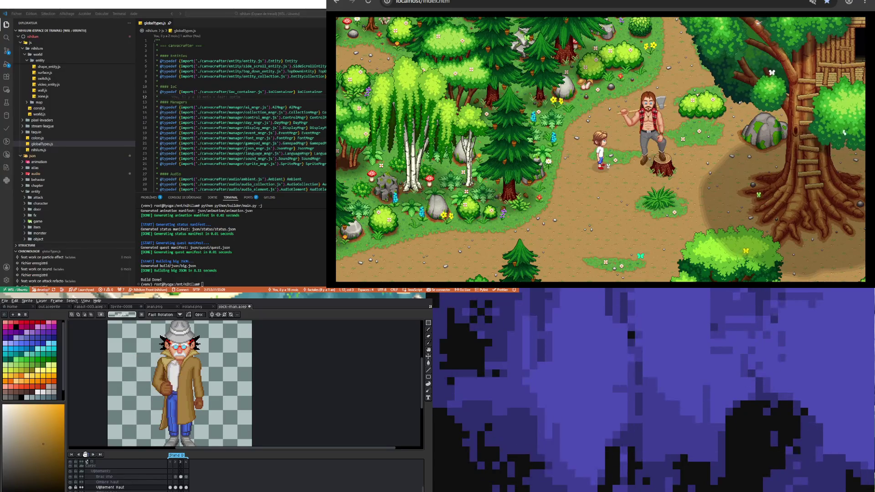
pyautogui.click(86, 454)
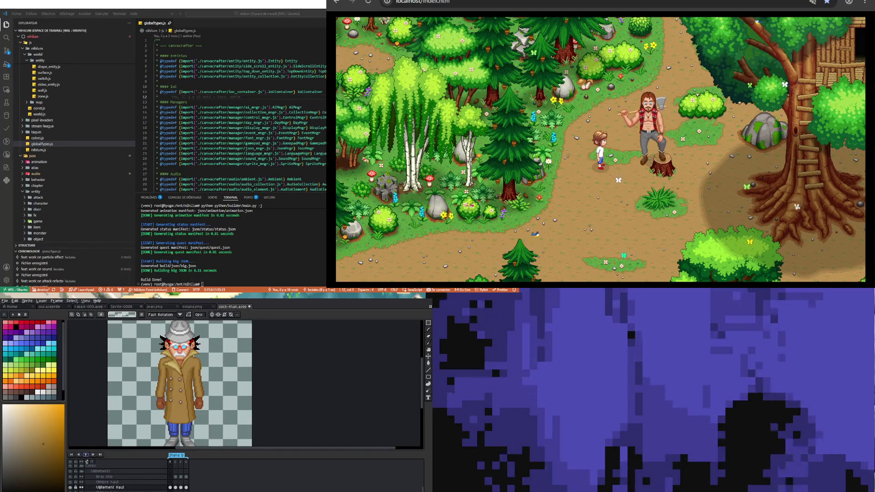
# Show the Bras imp frame 4 cel where the arm holds the coat open.
pyautogui.scroll(-2, 161, 371)
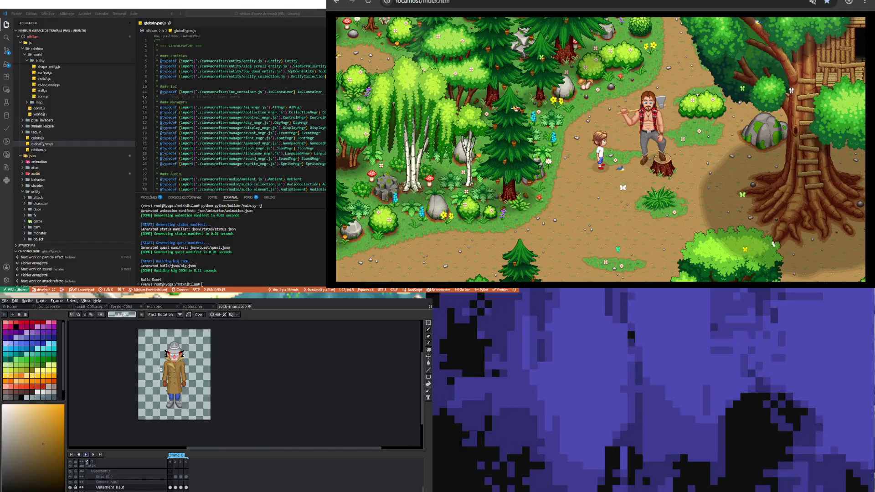
pyautogui.scroll(2, 161, 369)
pyautogui.scroll(-2, 169, 355)
pyautogui.scroll(2, 173, 344)
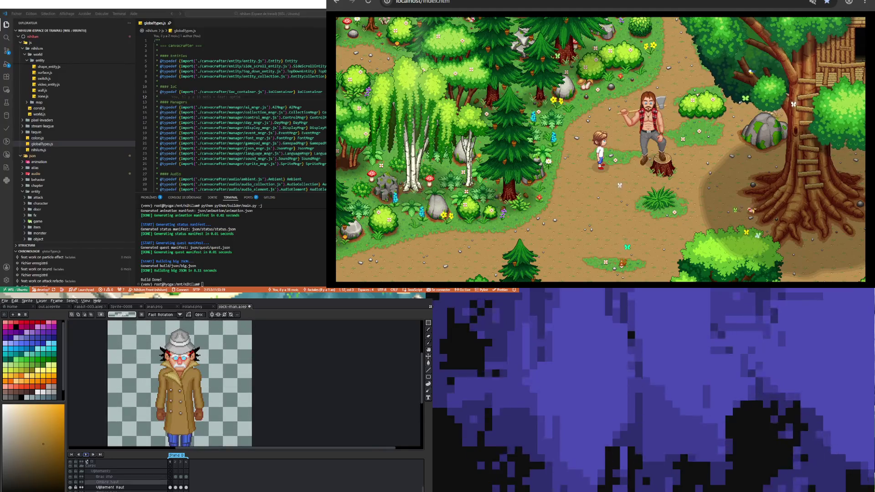
pyautogui.click(186, 477)
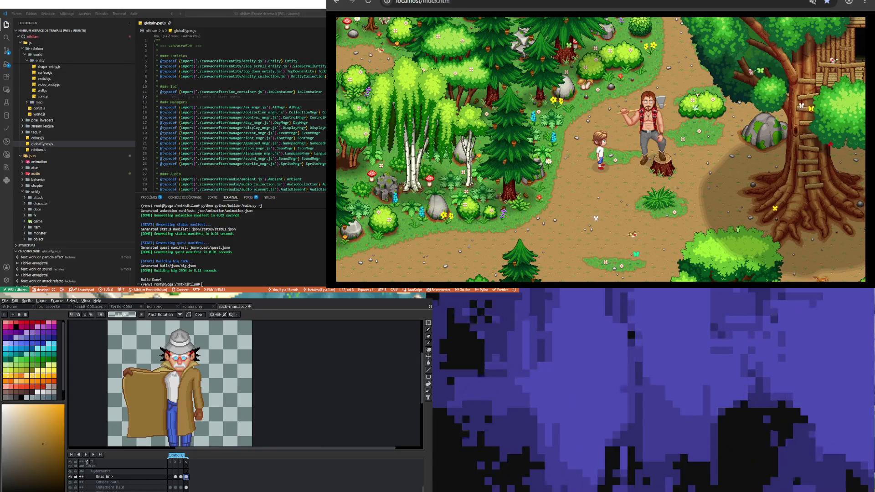
pyautogui.rightClick(136, 478)
# Add a new layer above Bras imp and name it 'sock'.
pyautogui.moveTo(154, 488)
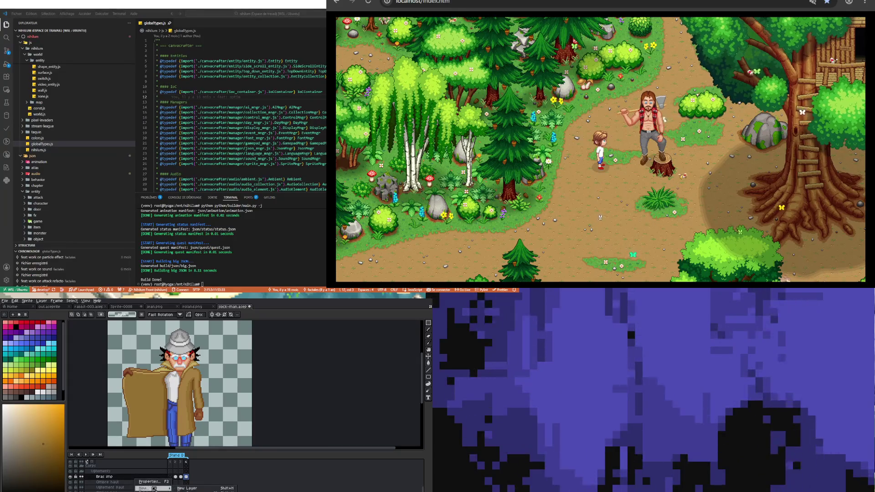
pyautogui.click(189, 488)
pyautogui.doubleClick(121, 477)
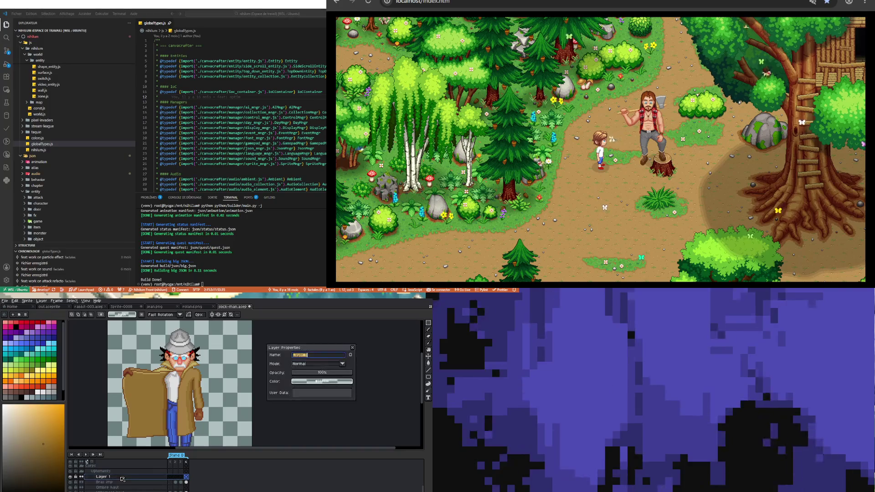
pyautogui.write('sock')
pyautogui.press('Return')
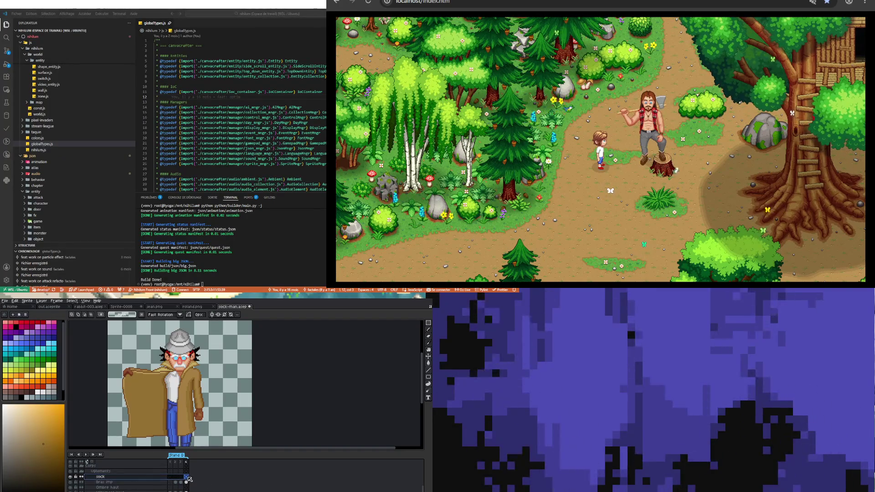
pyautogui.scroll(1, 145, 398)
pyautogui.scroll(-1, 148, 415)
pyautogui.scroll(1, 140, 440)
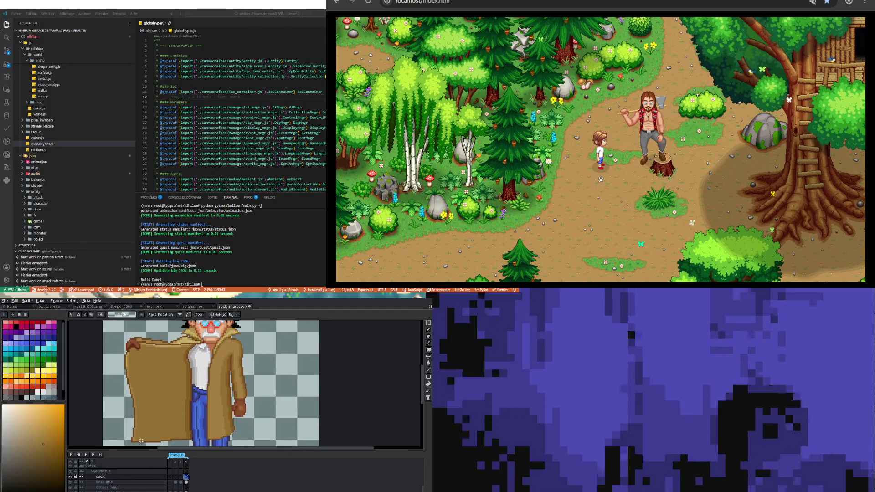
pyautogui.click(427, 330)
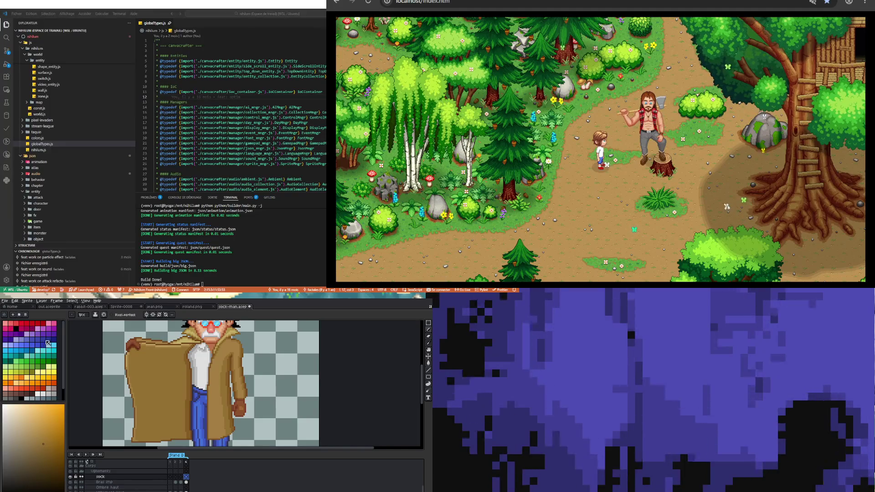
# Pick red as the colour, try a pencil stroke on the coat, and undo it.
pyautogui.click(44, 393)
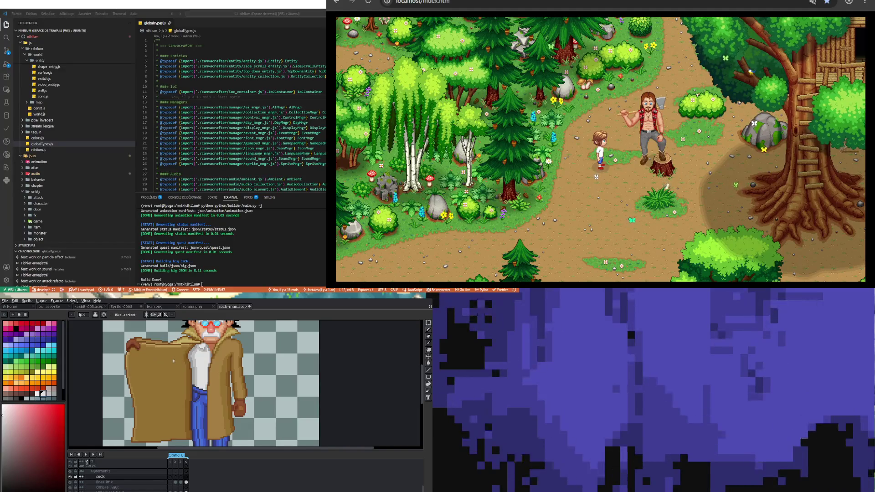
pyautogui.moveTo(178, 361); pyautogui.dragTo(174, 380)
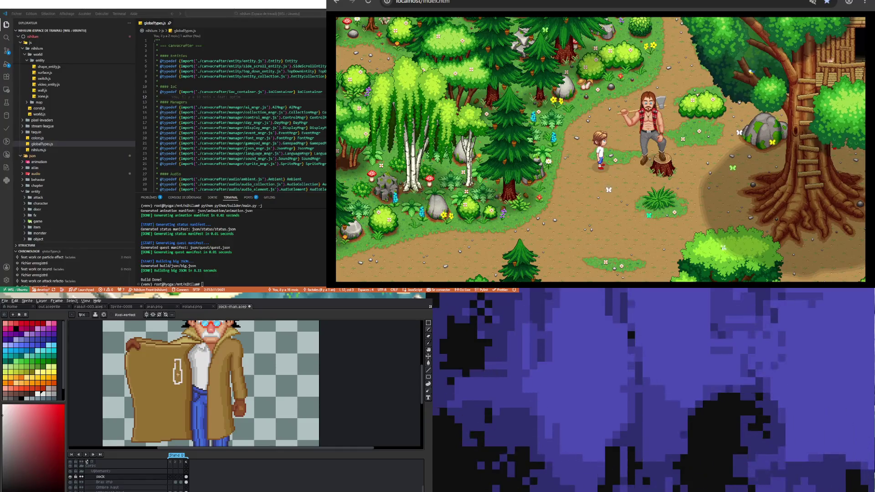
pyautogui.hotkey('ctrl', 'z')
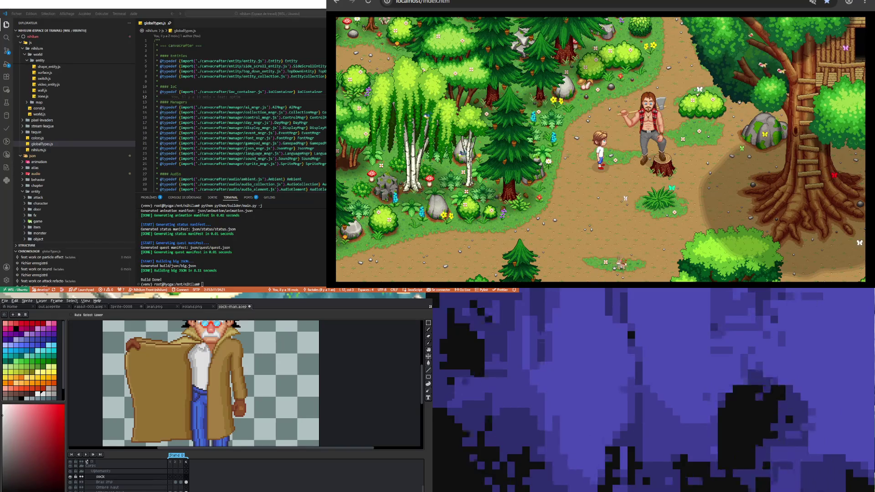
pyautogui.press('b')
pyautogui.click(5, 300)
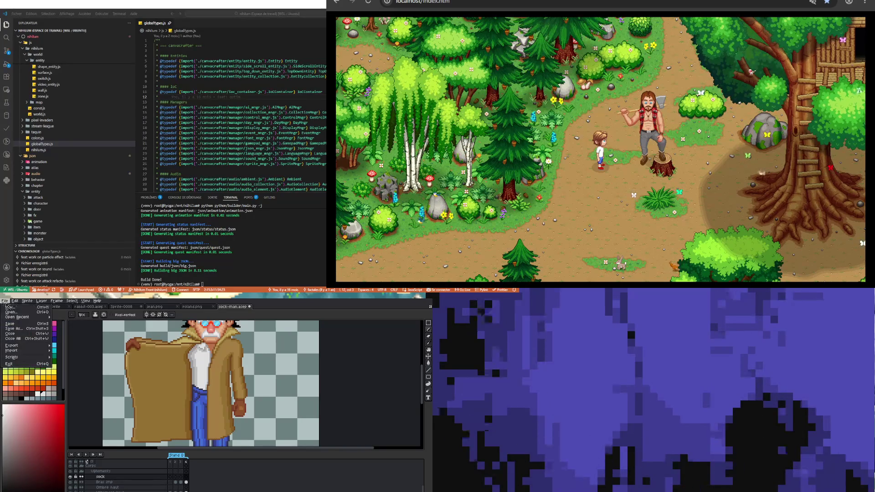
# In the Open dialog, go up to Vincent and into Nihilum - Code > sprite > item.
pyautogui.click(10, 312)
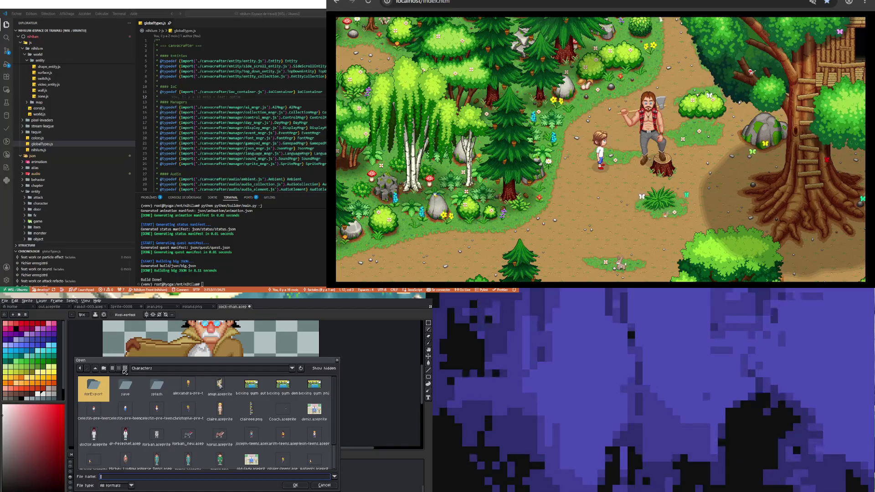
pyautogui.press('BackSpace')
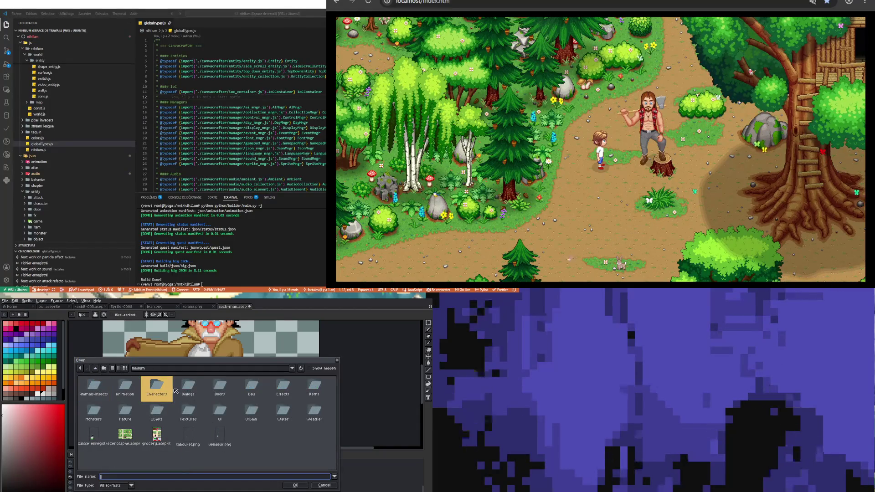
pyautogui.click(95, 368)
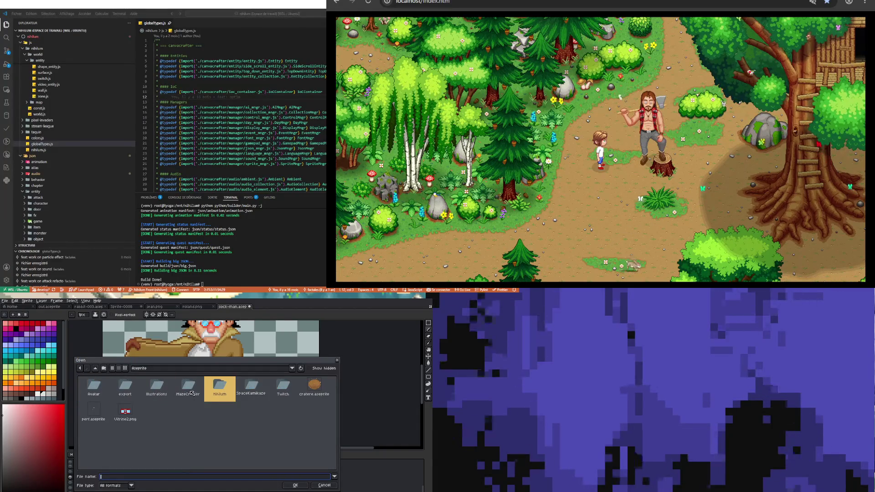
pyautogui.click(95, 368)
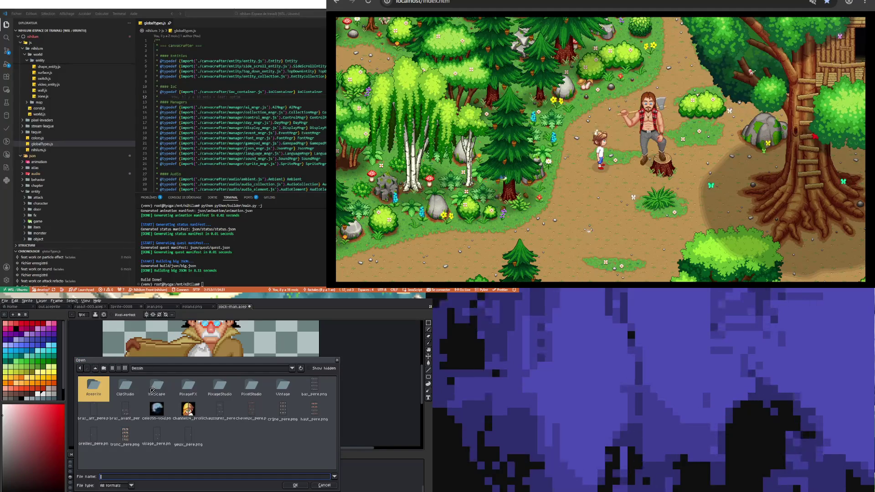
pyautogui.click(95, 369)
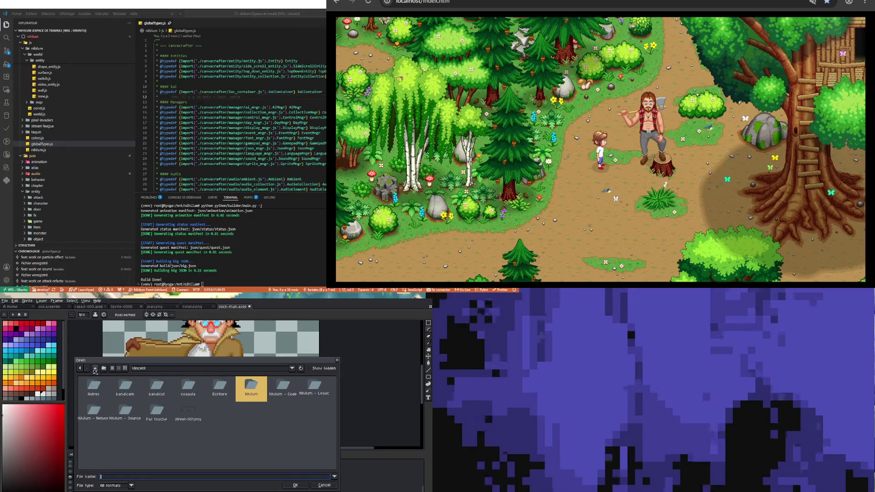
pyautogui.doubleClick(283, 387)
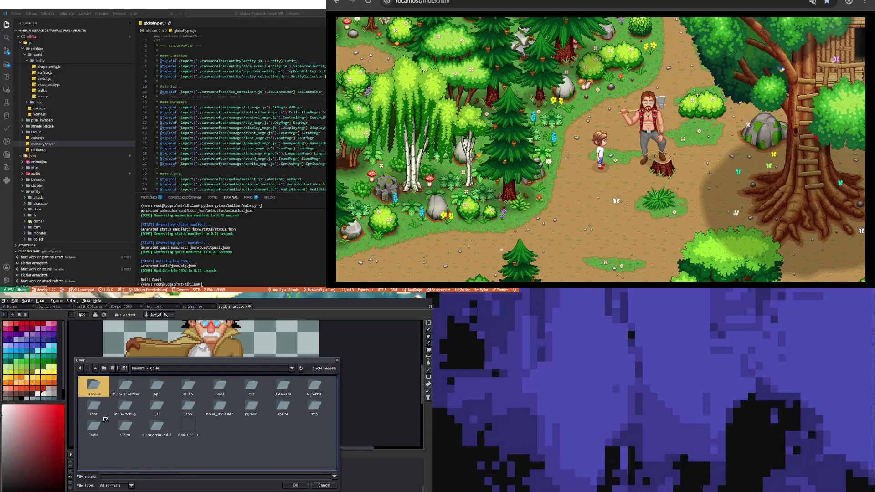
pyautogui.doubleClick(283, 406)
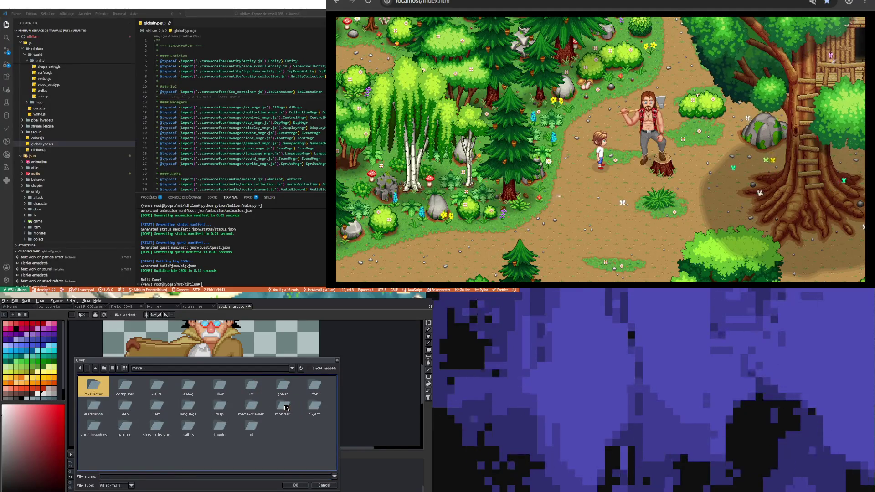
pyautogui.doubleClick(166, 409)
# Select socks-001.png and open it.
pyautogui.scroll(-10, 216, 424)
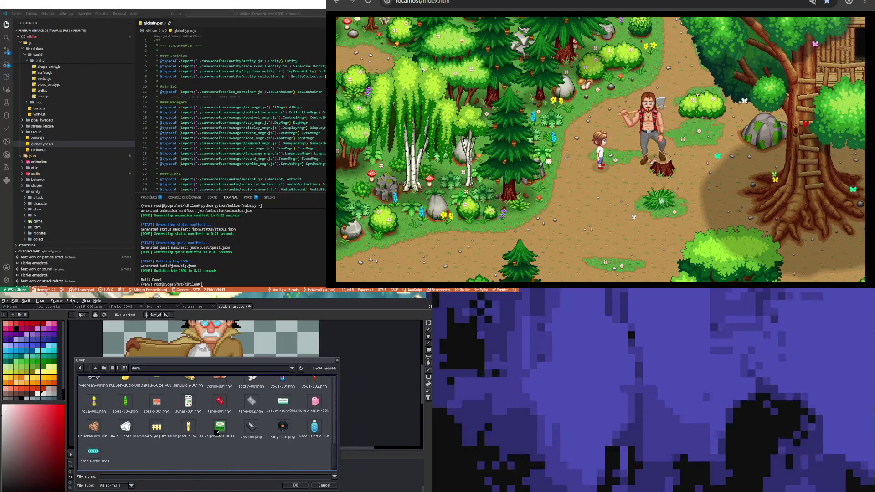
pyautogui.scroll(1, 216, 433)
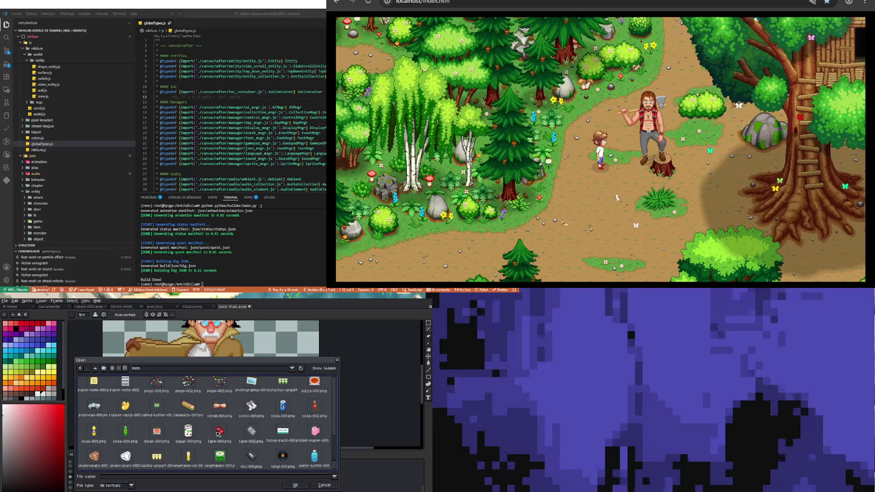
pyautogui.scroll(1, 237, 430)
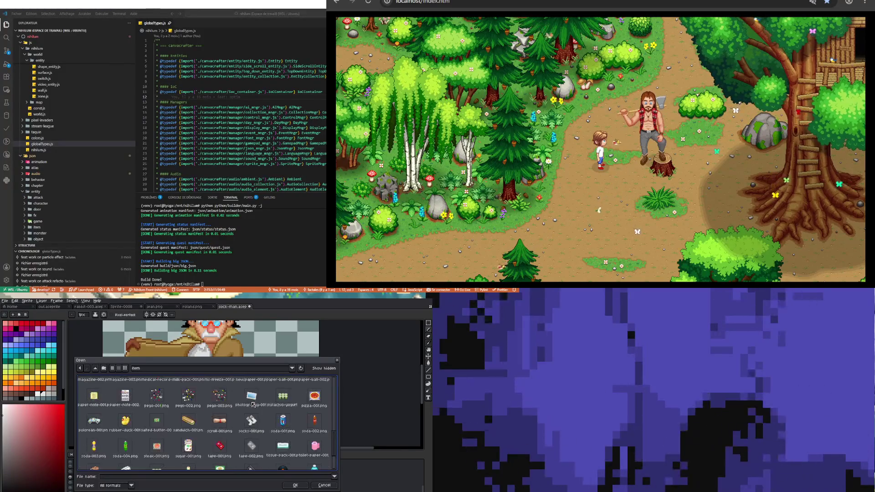
pyautogui.click(255, 427)
pyautogui.scroll(1, 272, 407)
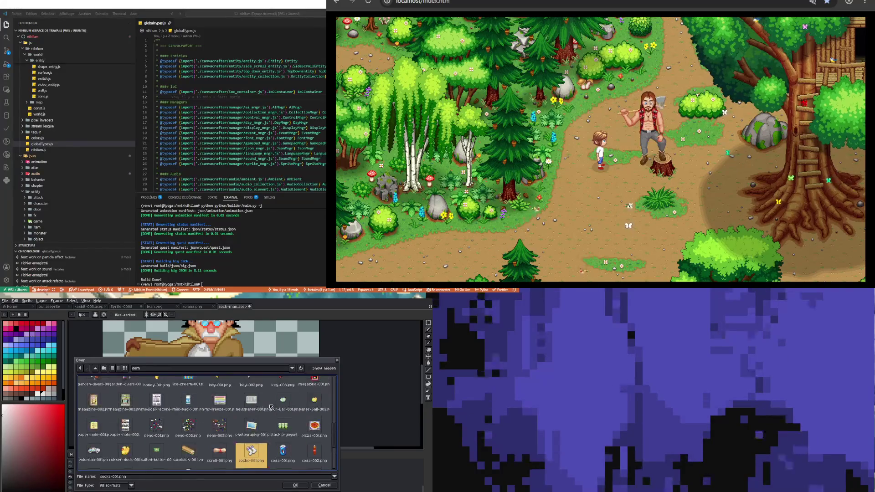
pyautogui.scroll(2, 271, 407)
pyautogui.scroll(1, 282, 455)
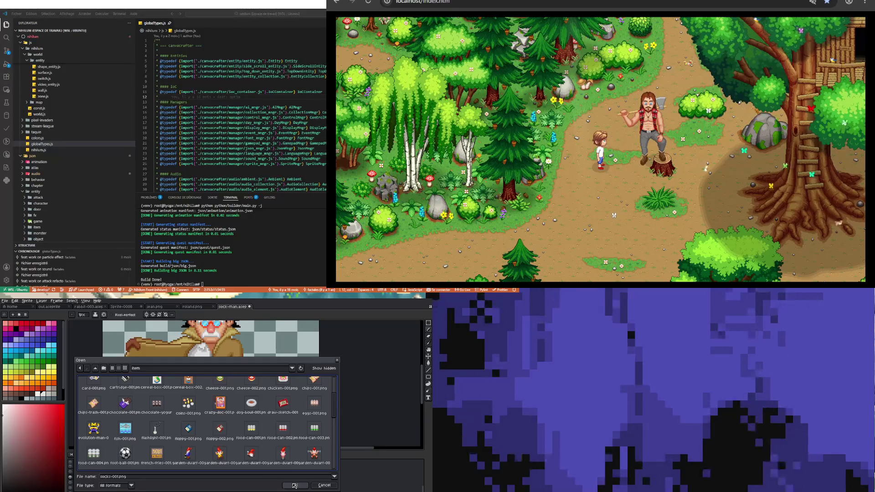
pyautogui.click(294, 486)
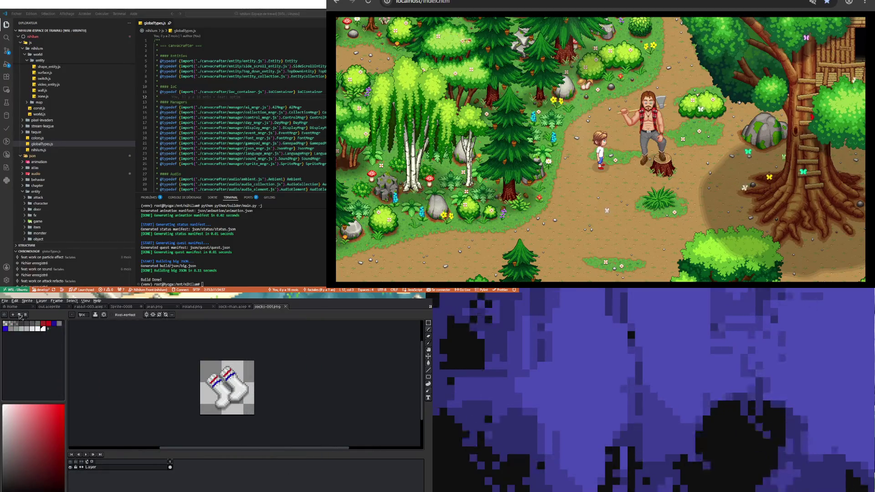
# Open clothesline-002 from sprite > object > garden, then return to the socks-001.png tab.
pyautogui.click(5, 301)
pyautogui.click(14, 315)
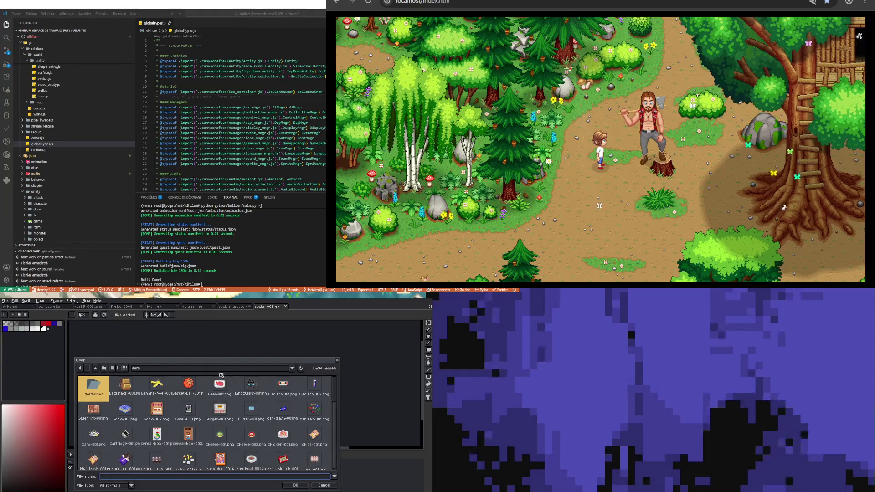
pyautogui.click(96, 369)
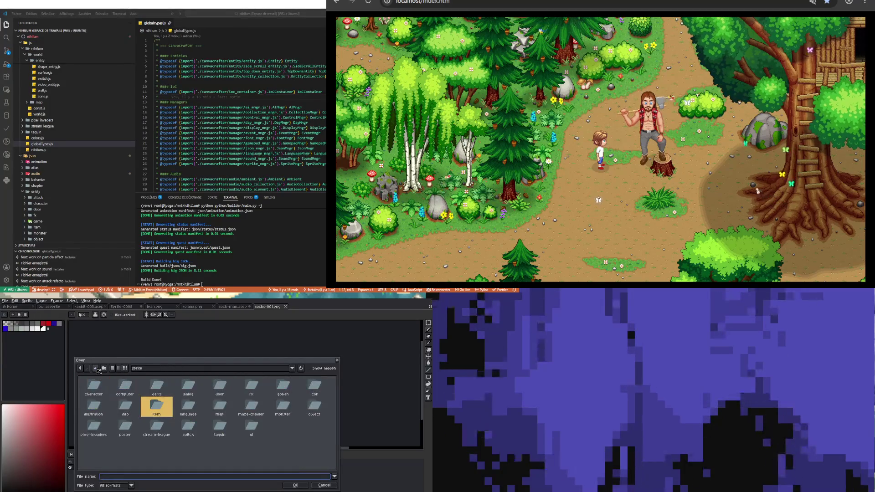
pyautogui.doubleClick(311, 407)
pyautogui.doubleClick(169, 405)
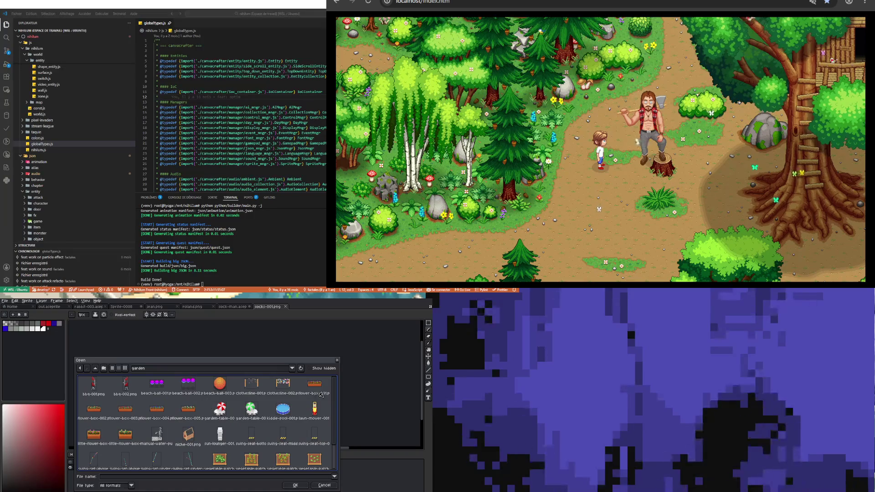
pyautogui.doubleClick(282, 383)
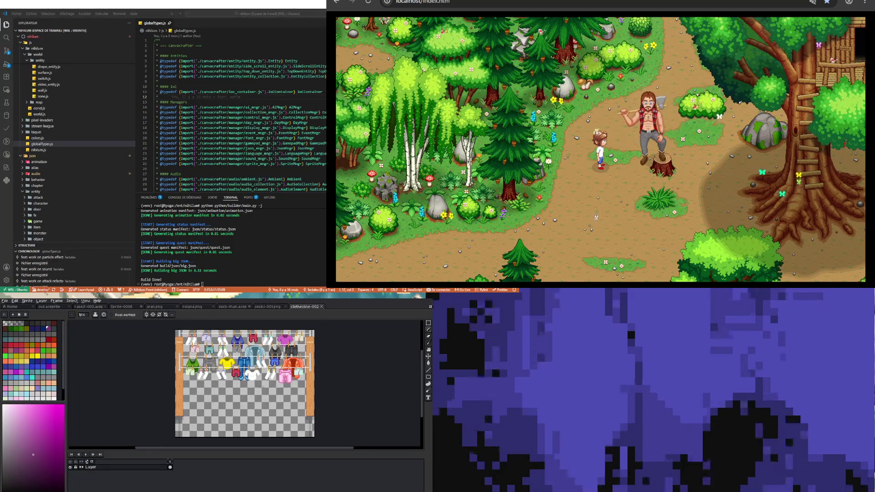
pyautogui.scroll(4, 259, 388)
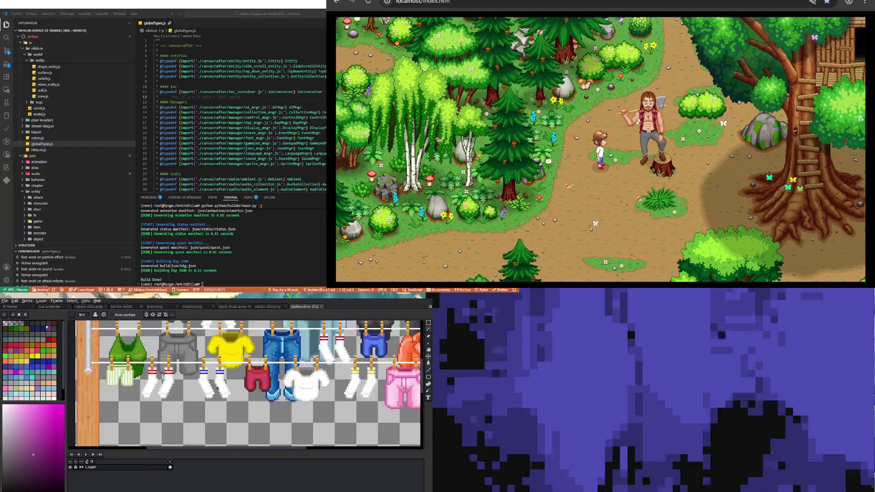
pyautogui.scroll(-1, 217, 388)
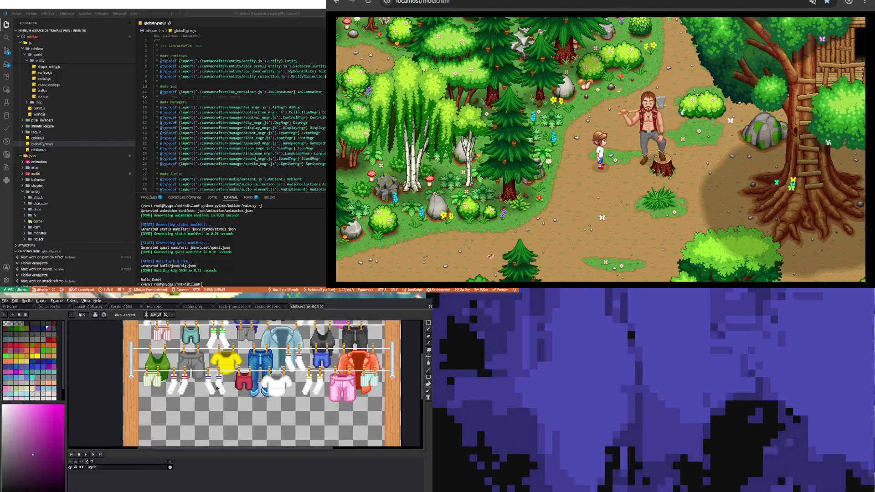
pyautogui.click(268, 306)
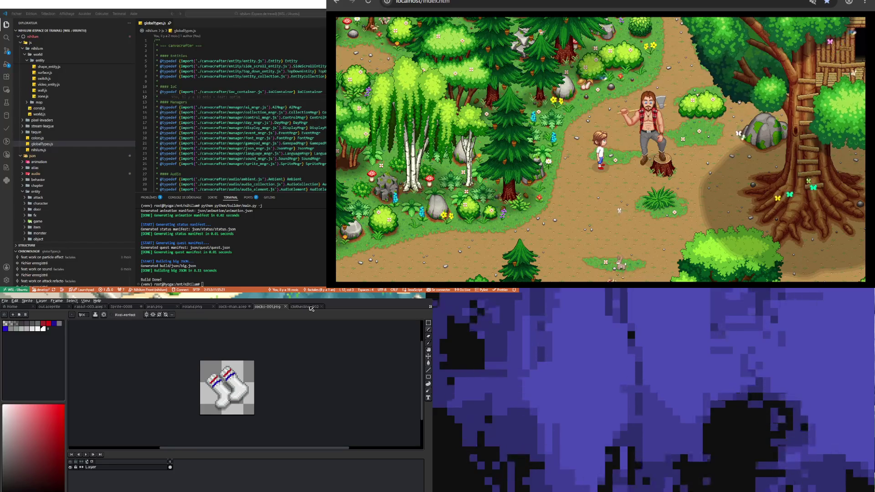
# Copy the socks drawing from socks-001.png and paste it into the sock layer's frame 4.
pyautogui.scroll(1, 240, 376)
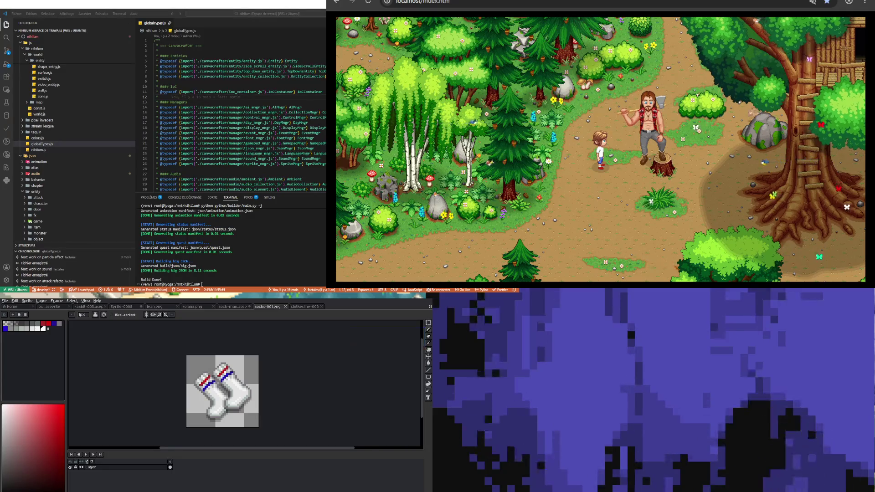
pyautogui.press('m')
pyautogui.scroll(1, 196, 346)
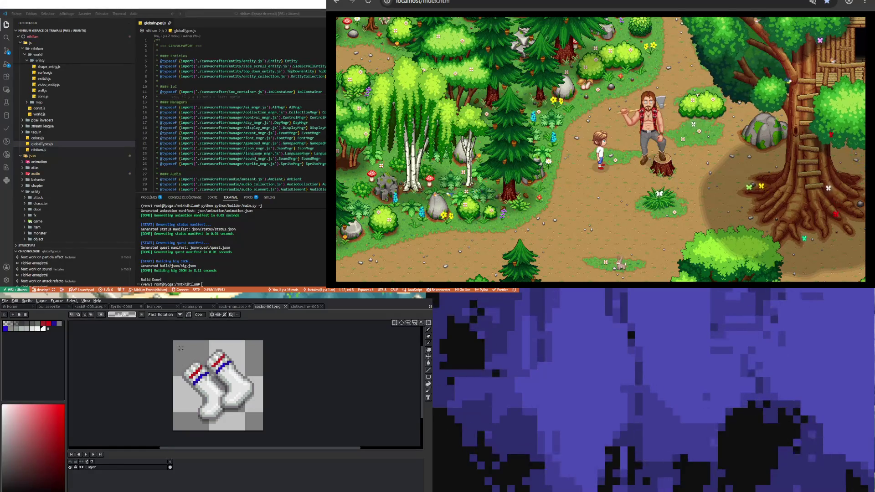
pyautogui.moveTo(179, 348); pyautogui.dragTo(264, 428)
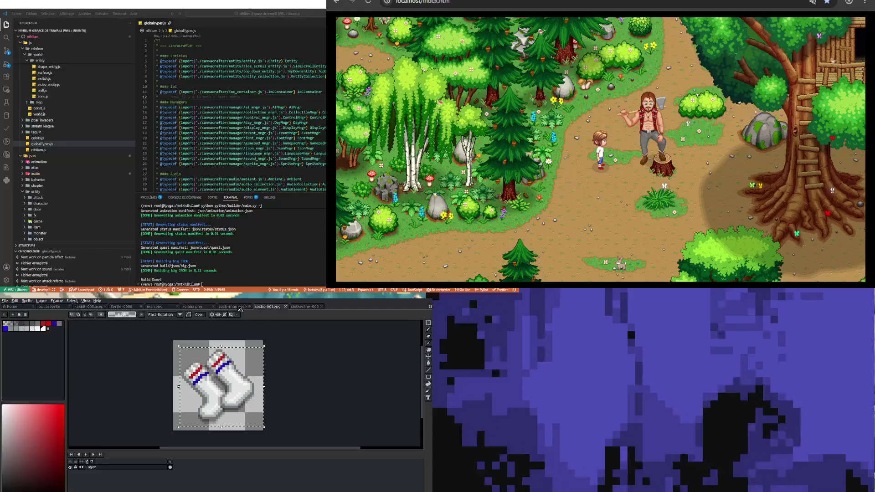
pyautogui.click(232, 306)
pyautogui.scroll(-1, 242, 374)
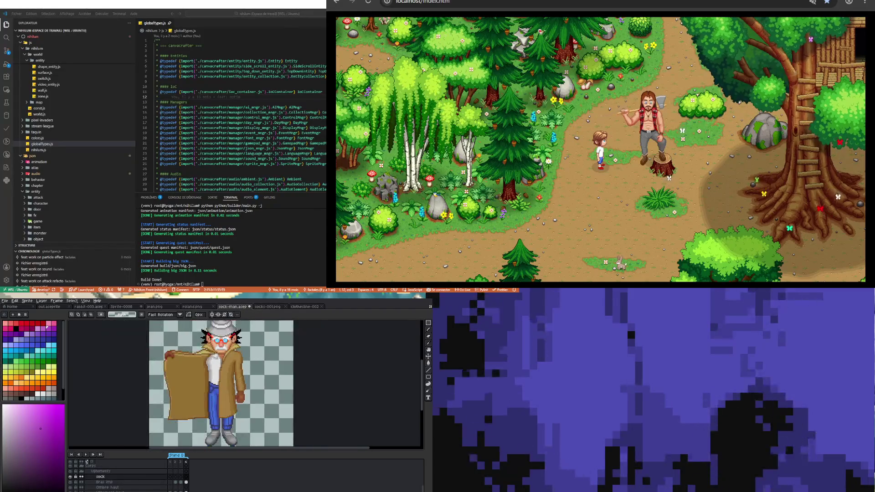
pyautogui.click(186, 477)
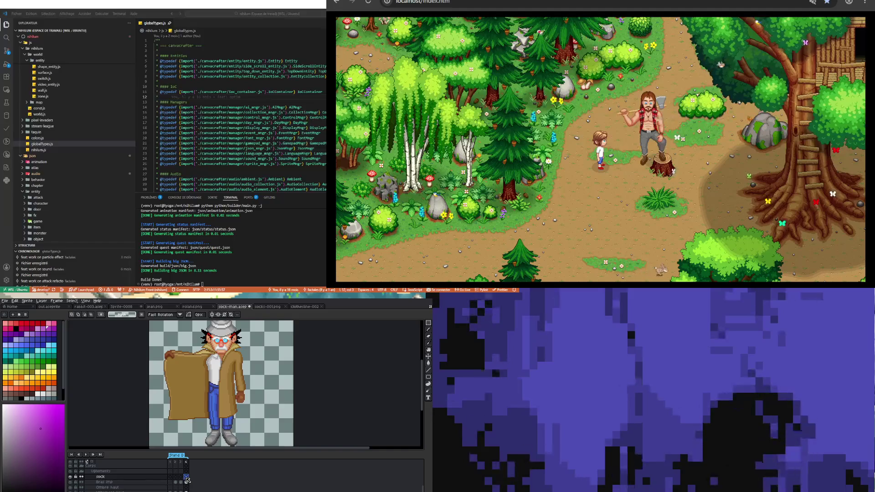
pyautogui.hotkey('ctrl', 'v')
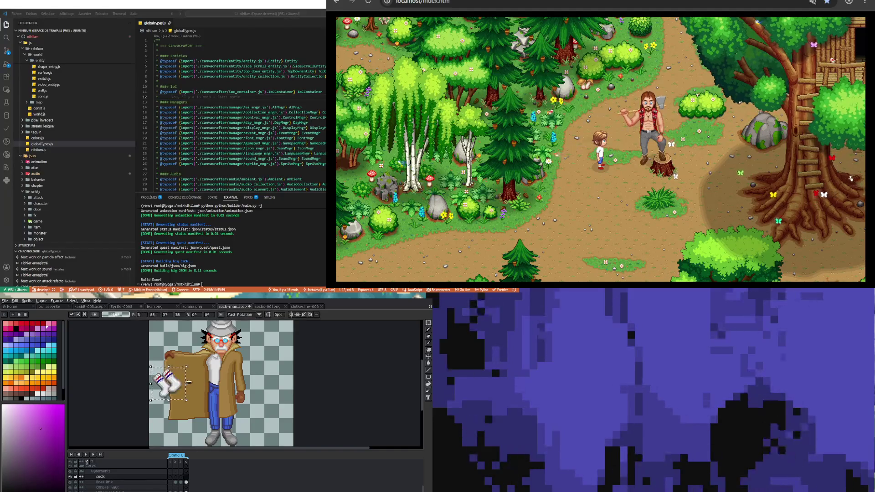
# Move the pasted socks to the right of the old man and commit the placement.
pyautogui.moveTo(168, 383)
pyautogui.mouseDown()
pyautogui.moveTo(265, 372)
pyautogui.moveTo(278, 358)
pyautogui.mouseUp()
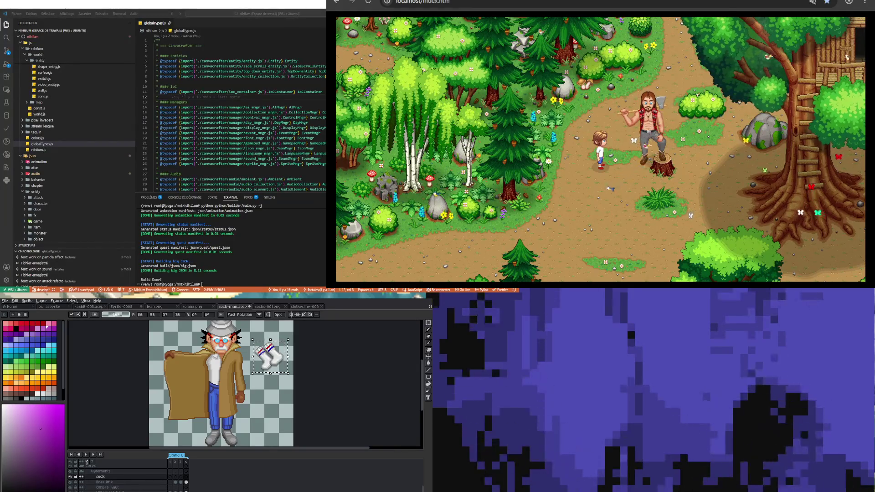
pyautogui.moveTo(280, 368); pyautogui.dragTo(277, 385)
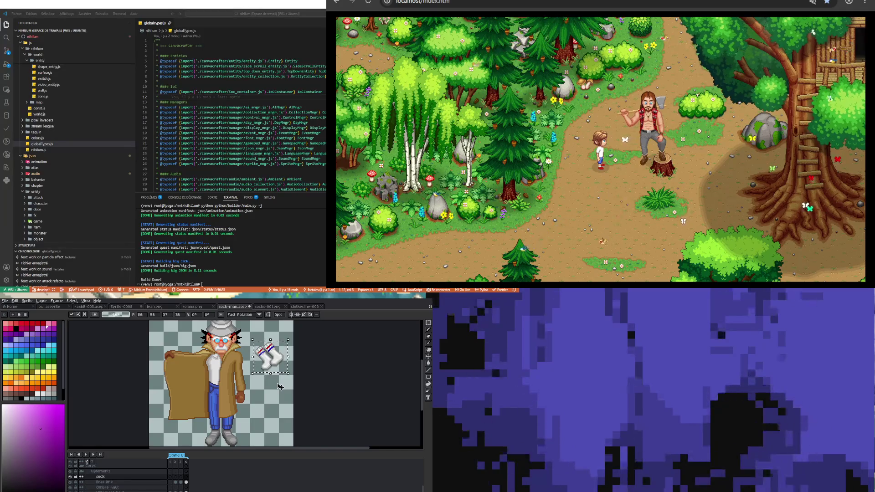
pyautogui.press('Return')
pyautogui.scroll(2, 274, 385)
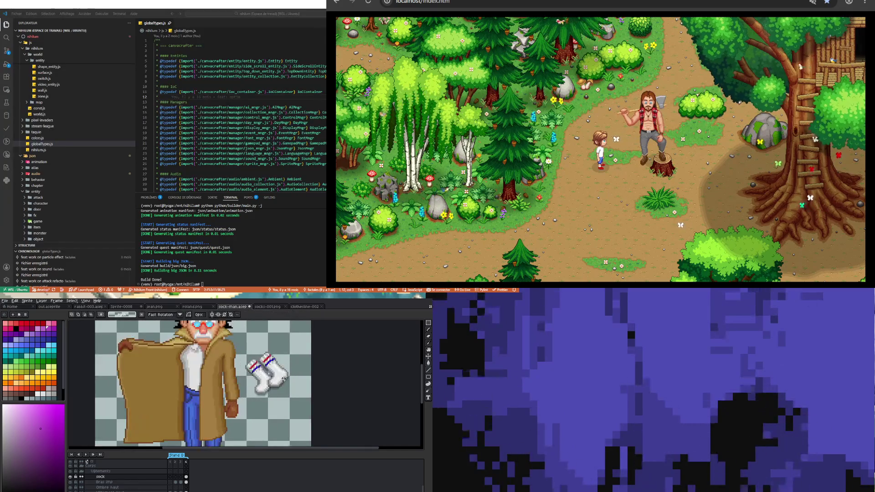
pyautogui.scroll(-2, 250, 382)
pyautogui.scroll(2, 257, 382)
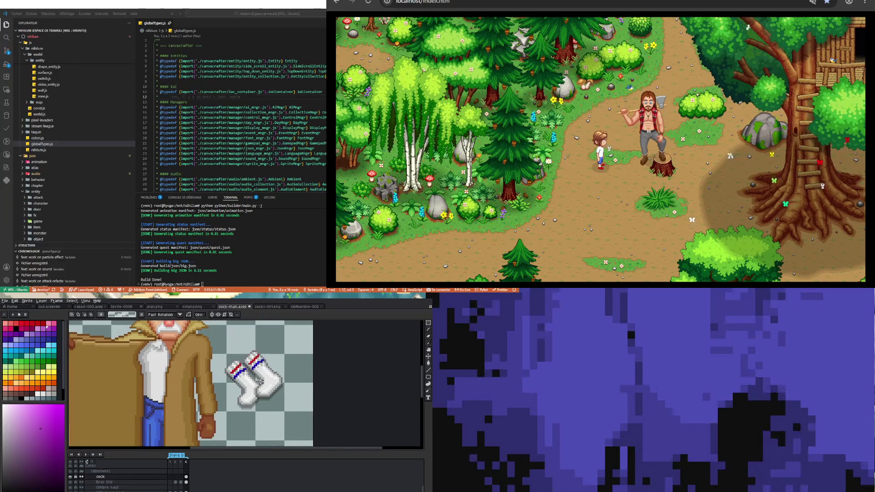
pyautogui.scroll(1, 240, 376)
# Reselect the socks and shift them up and right, level with his shoulder.
pyautogui.moveTo(217, 336)
pyautogui.mouseDown()
pyautogui.moveTo(305, 433)
pyautogui.moveTo(310, 406)
pyautogui.moveTo(327, 393)
pyautogui.moveTo(327, 353)
pyautogui.mouseUp()
pyautogui.scroll(-1, 295, 412)
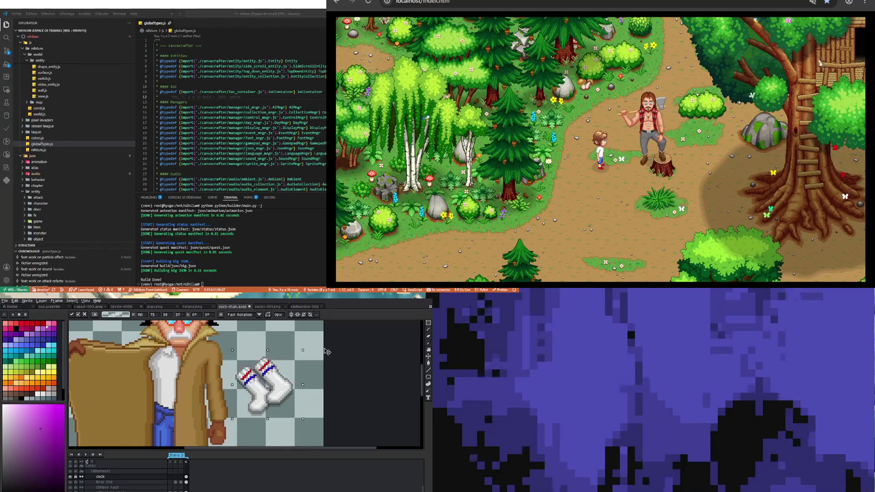
pyautogui.moveTo(263, 414); pyautogui.dragTo(272, 396)
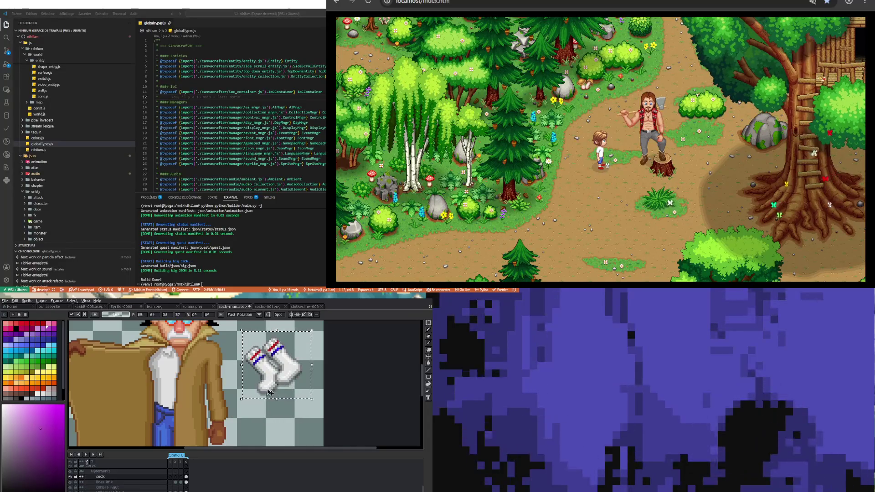
pyautogui.press('Return')
pyautogui.scroll(-2, 188, 390)
pyautogui.scroll(1, 188, 389)
pyautogui.scroll(-2, 205, 390)
pyautogui.scroll(1, 231, 391)
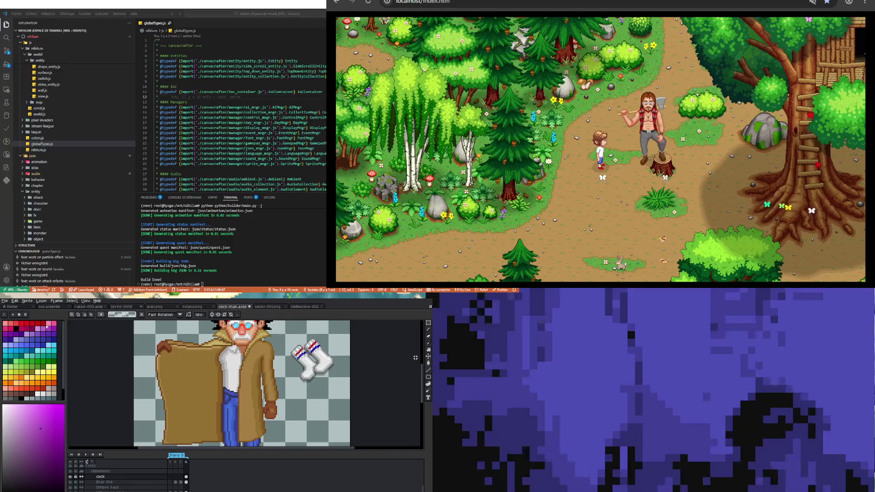
pyautogui.click(429, 345)
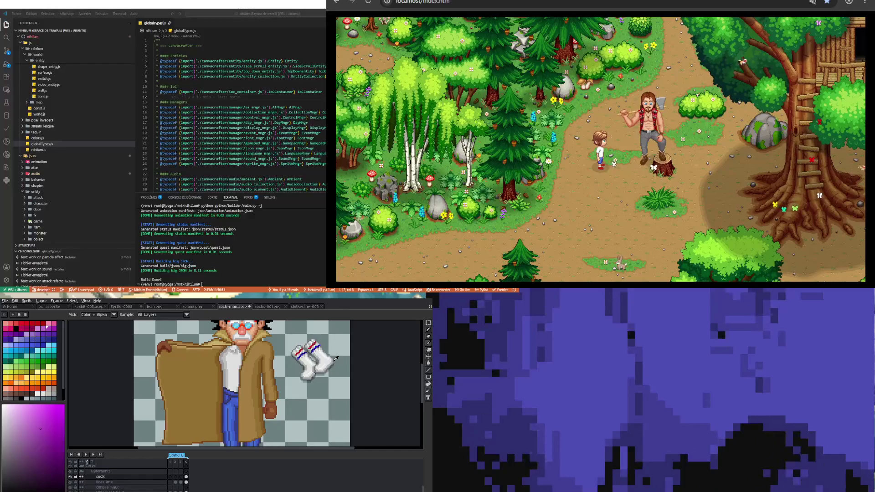
# Sample the dark sock-edge colour and draw a thin small-sock outline inside the coat.
pyautogui.click(336, 359)
pyautogui.press('b')
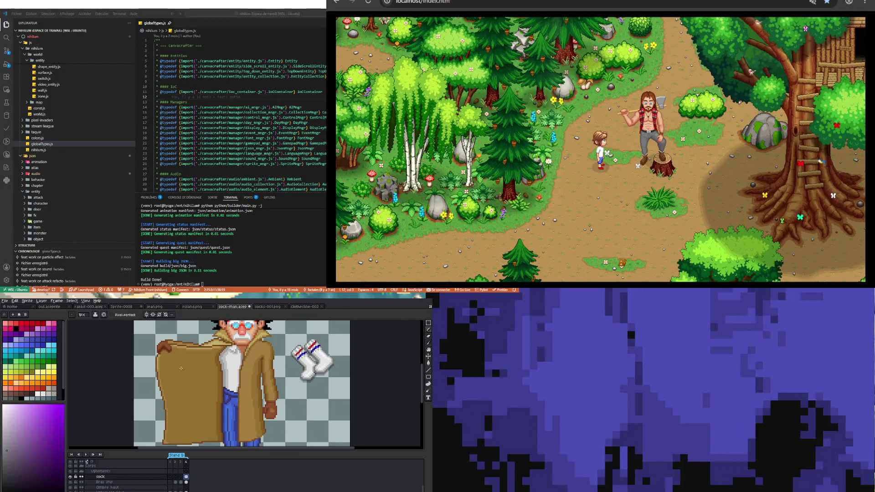
pyautogui.moveTo(204, 364); pyautogui.dragTo(203, 375)
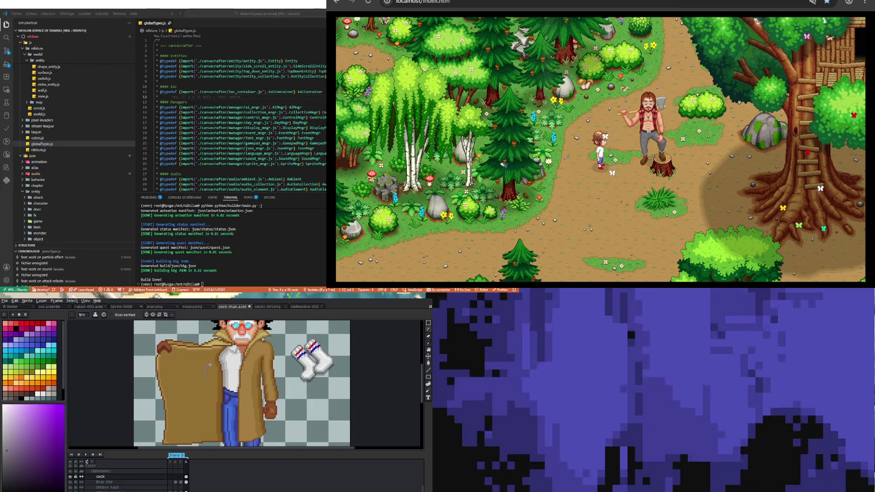
pyautogui.press('ctrl')
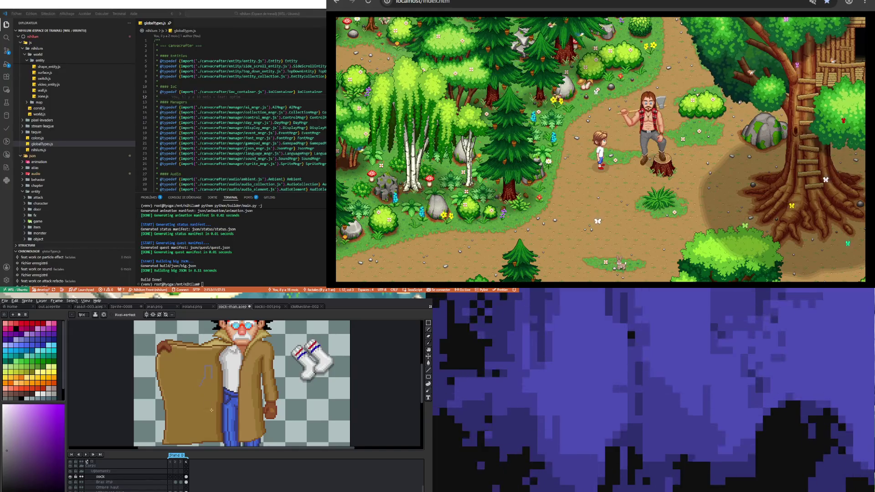
pyautogui.scroll(2, 209, 417)
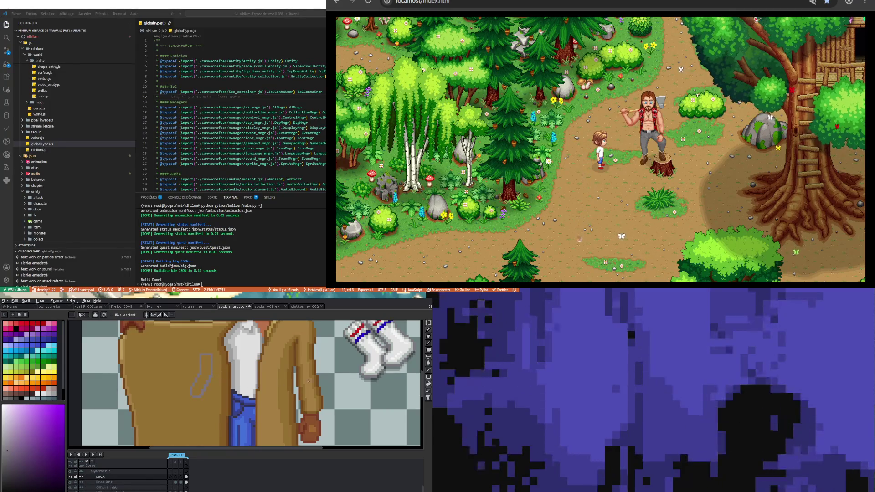
# Sample white from the socks beside the man and fill the small sock with it.
pyautogui.press('i')
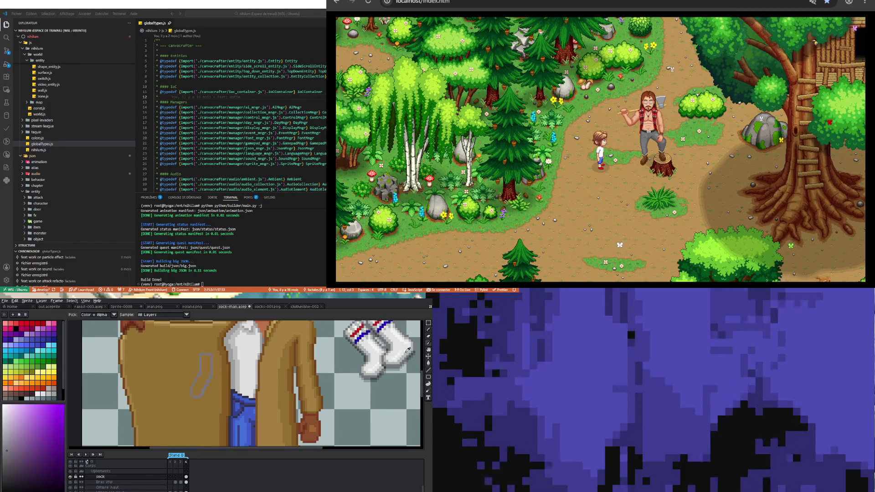
pyautogui.click(400, 361)
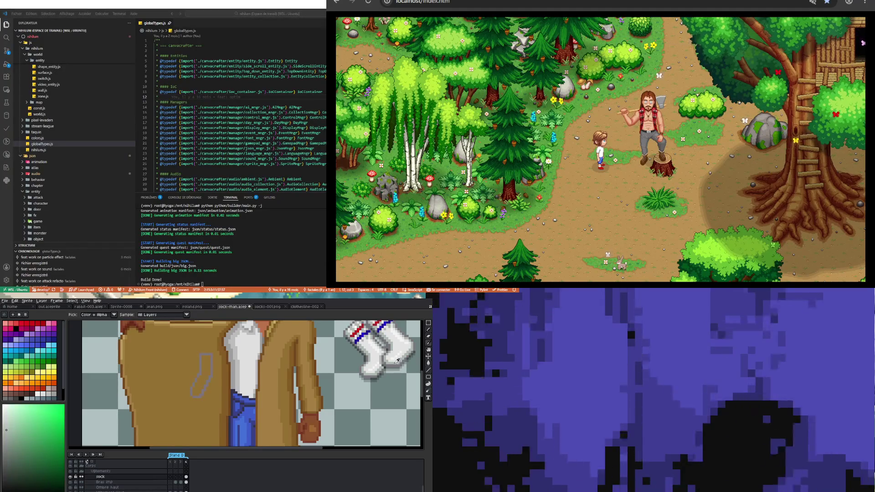
pyautogui.press('b')
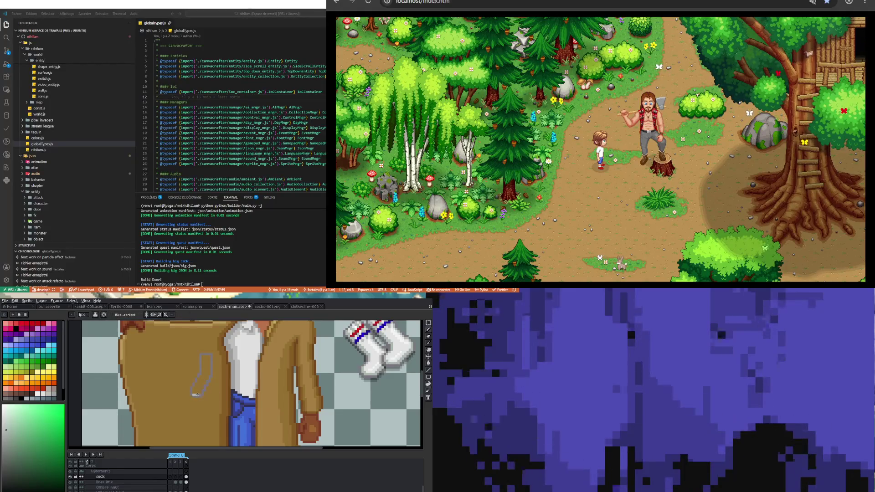
pyautogui.moveTo(193, 394); pyautogui.dragTo(199, 392)
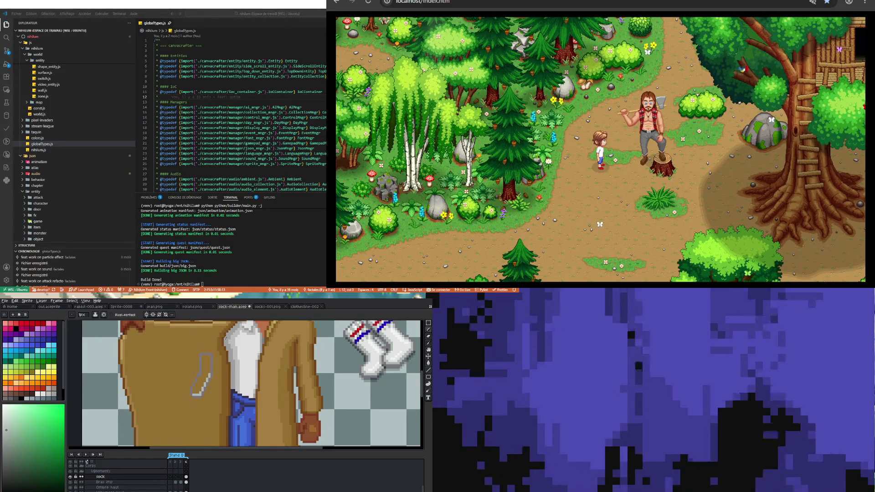
# Sample the red stripe colour from the socks to draw with next.
pyautogui.press('i')
pyautogui.click(385, 329)
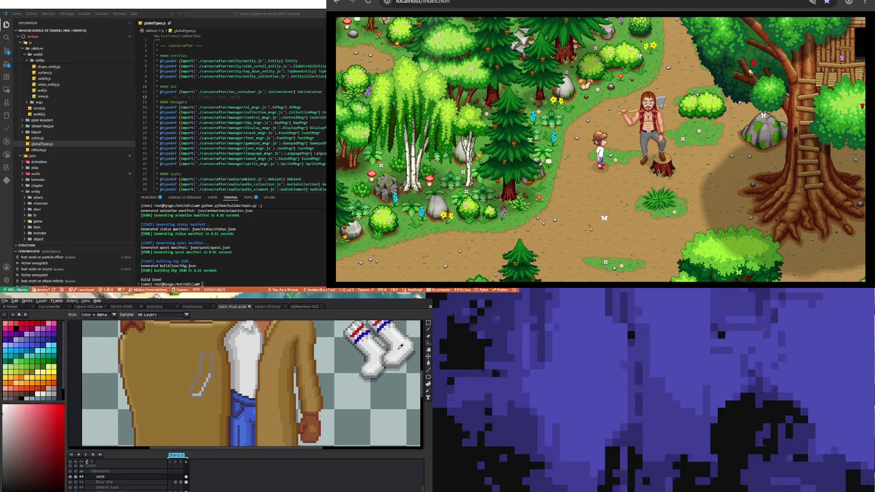
pyautogui.press('b')
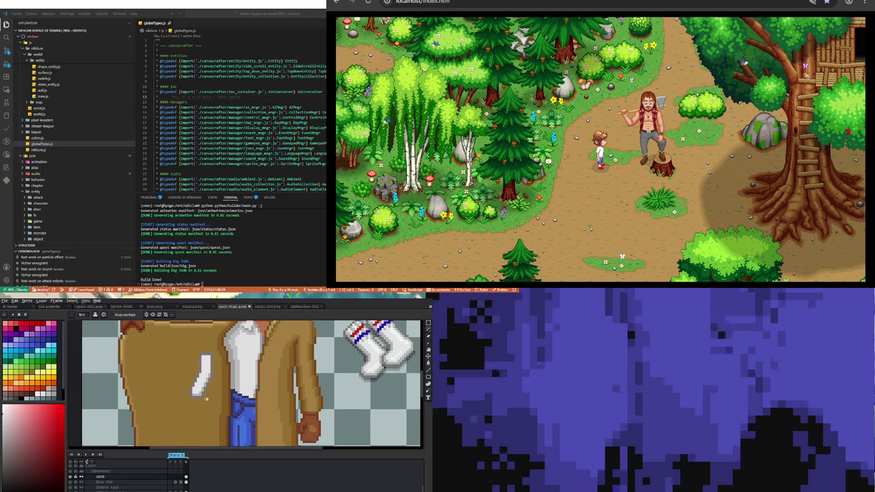
# Select the small sock's toe, then its upper part, and clear the selection.
pyautogui.scroll(-3, 206, 399)
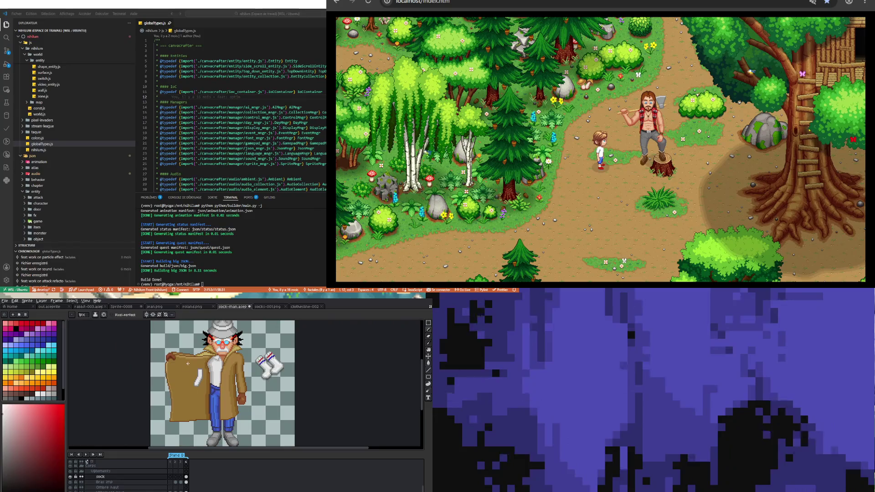
pyautogui.scroll(4, 193, 376)
pyautogui.scroll(1, 194, 377)
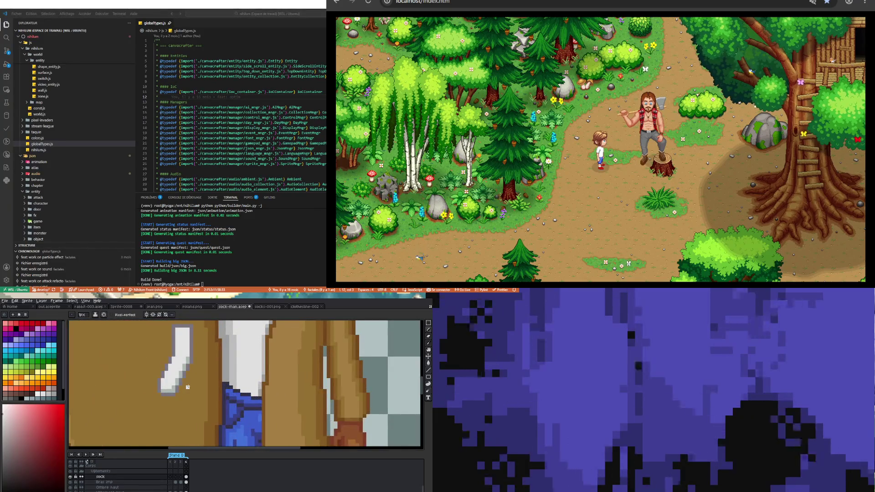
pyautogui.scroll(-2, 188, 387)
pyautogui.scroll(1, 190, 382)
pyautogui.scroll(-3, 190, 378)
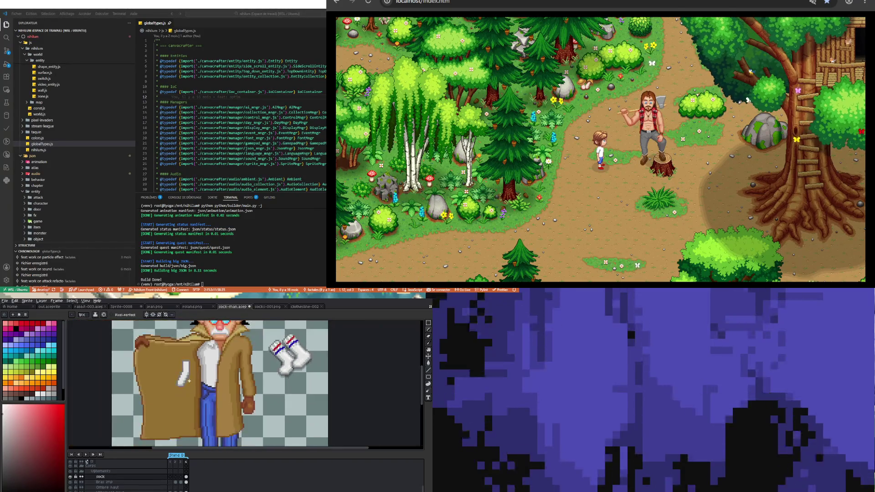
pyautogui.scroll(2, 188, 368)
pyautogui.scroll(1, 188, 368)
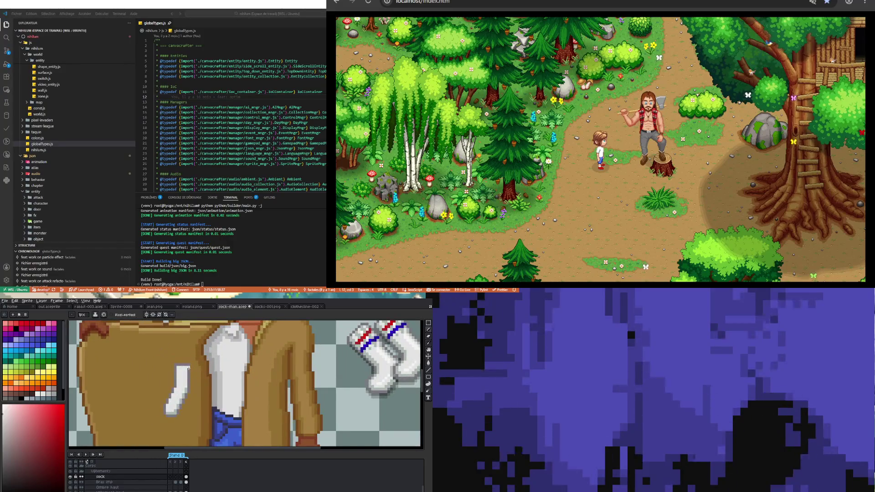
pyautogui.scroll(-1, 189, 368)
pyautogui.scroll(1, 182, 407)
pyautogui.scroll(-2, 181, 407)
pyautogui.scroll(2, 187, 388)
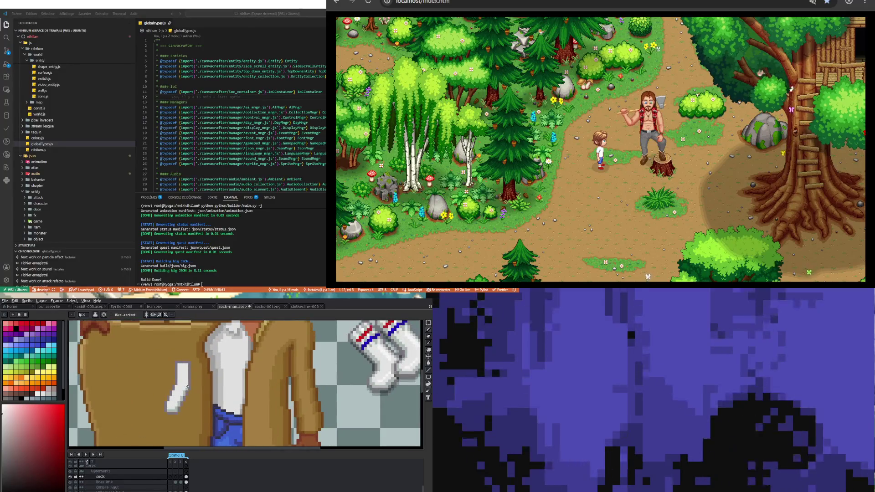
pyautogui.scroll(-1, 188, 388)
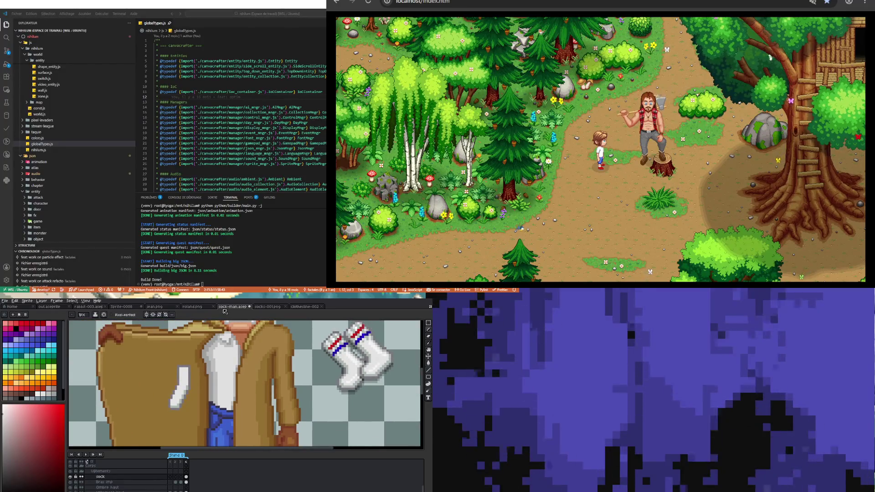
pyautogui.scroll(2, 188, 391)
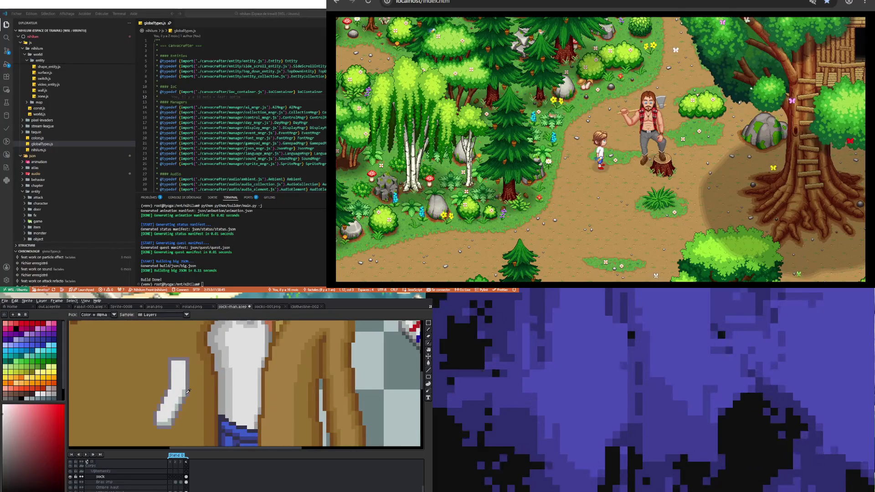
pyautogui.press('m')
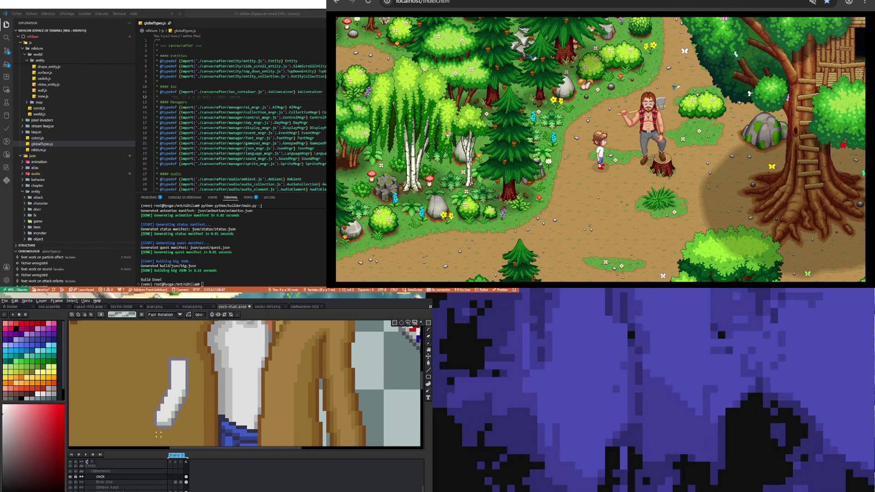
pyautogui.moveTo(147, 422); pyautogui.dragTo(182, 438)
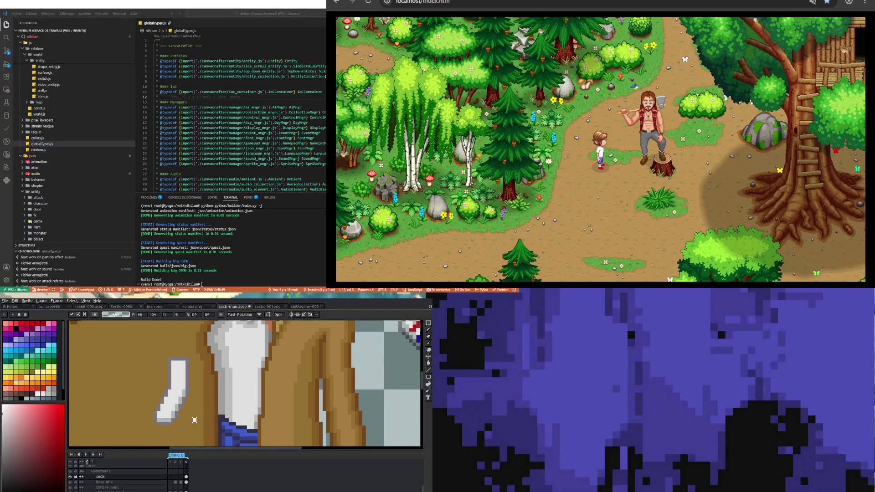
pyautogui.click(195, 419)
pyautogui.moveTo(159, 349); pyautogui.dragTo(194, 379)
pyautogui.hotkey('ctrl', 'd')
# Sample colours near the small sock, ending with its purple outline colour.
pyautogui.scroll(-3, 196, 395)
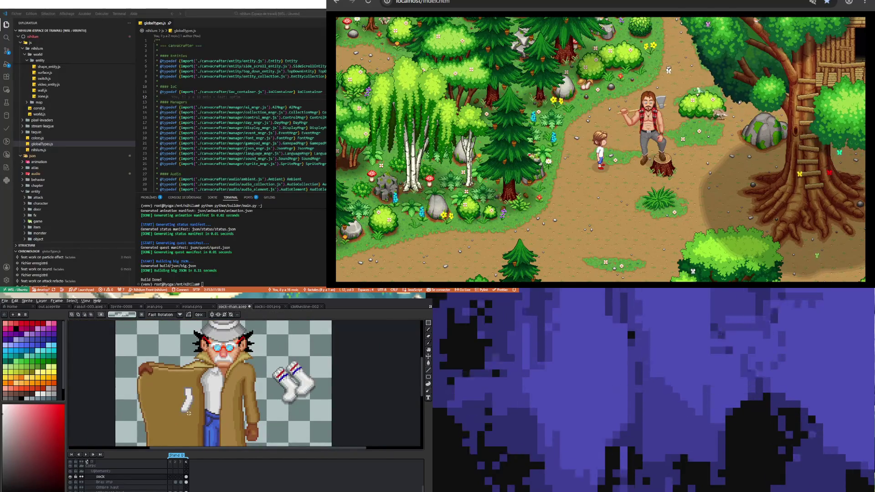
pyautogui.scroll(4, 189, 401)
pyautogui.press('i')
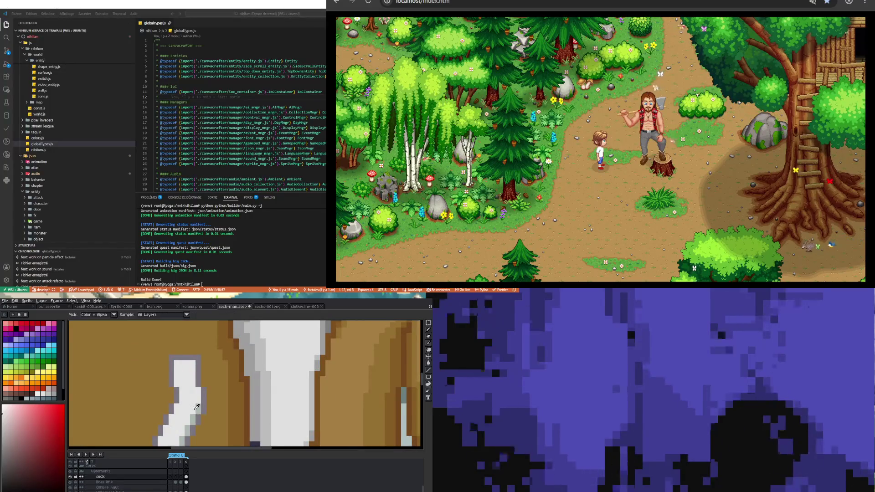
pyautogui.click(201, 406)
pyautogui.press('b')
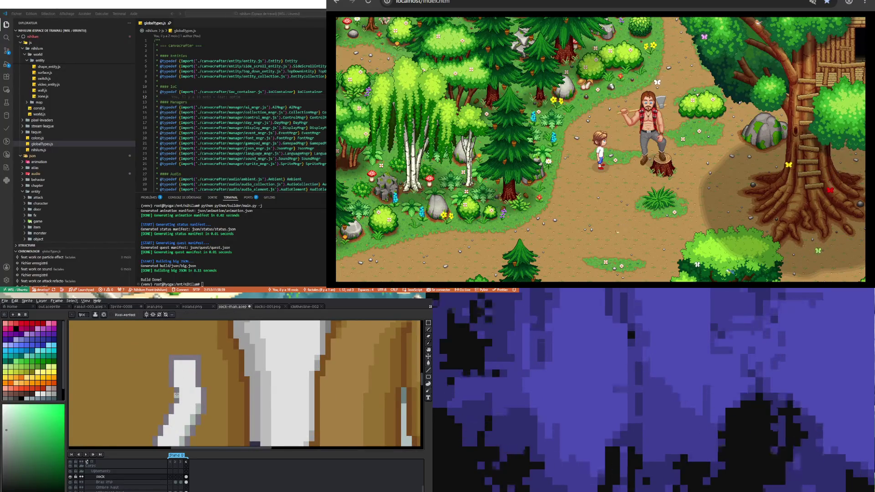
pyautogui.press('i')
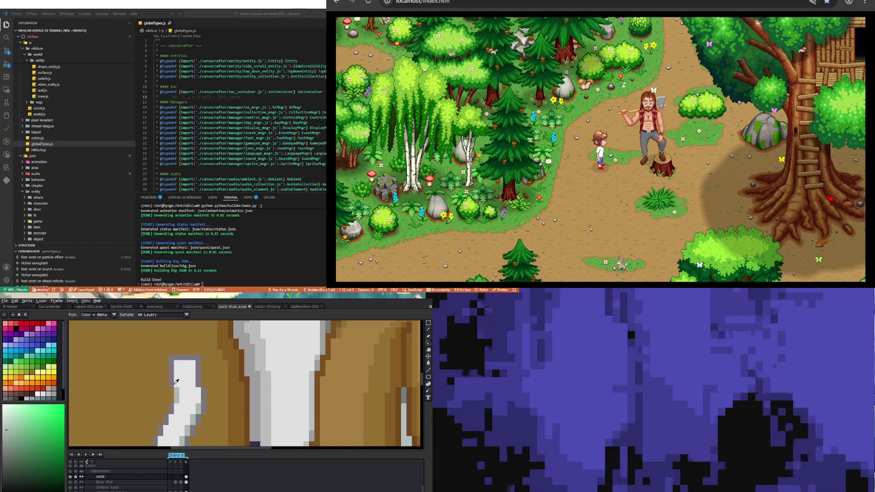
pyautogui.click(173, 388)
pyautogui.press('b')
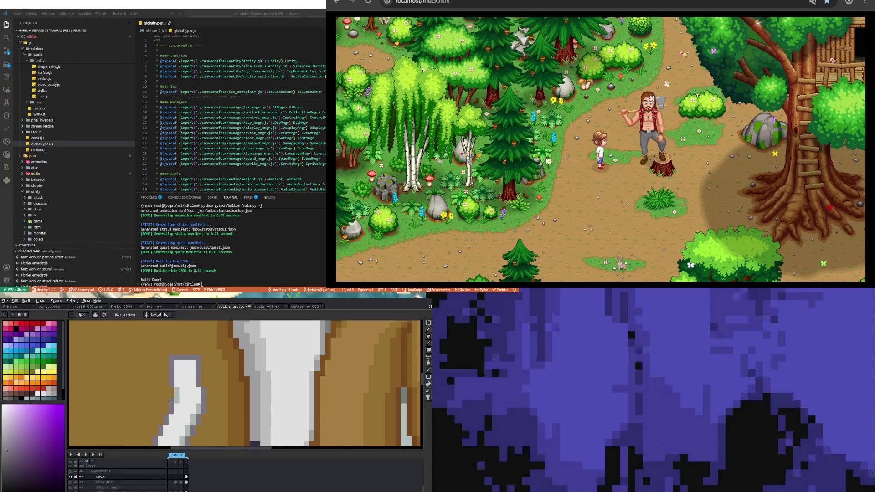
pyautogui.scroll(-3, 173, 391)
pyautogui.scroll(3, 176, 396)
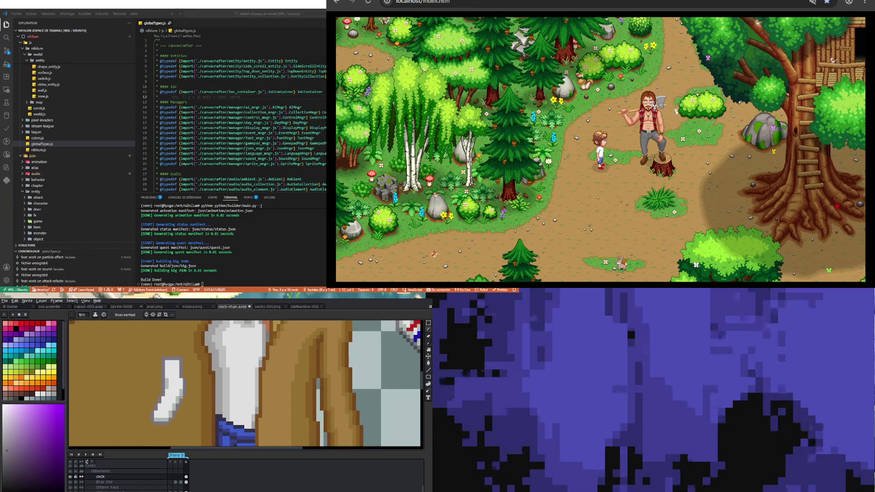
pyautogui.scroll(-3, 180, 403)
pyautogui.scroll(2, 180, 402)
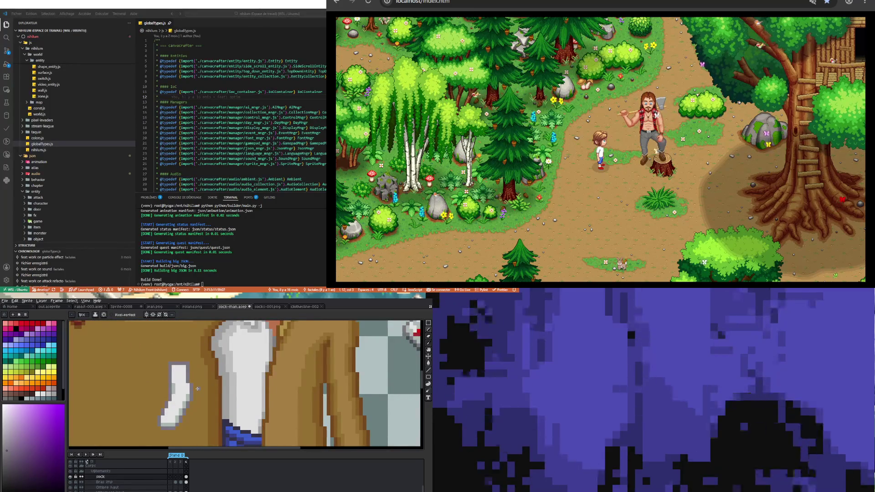
pyautogui.scroll(-1, 194, 389)
pyautogui.scroll(1, 194, 388)
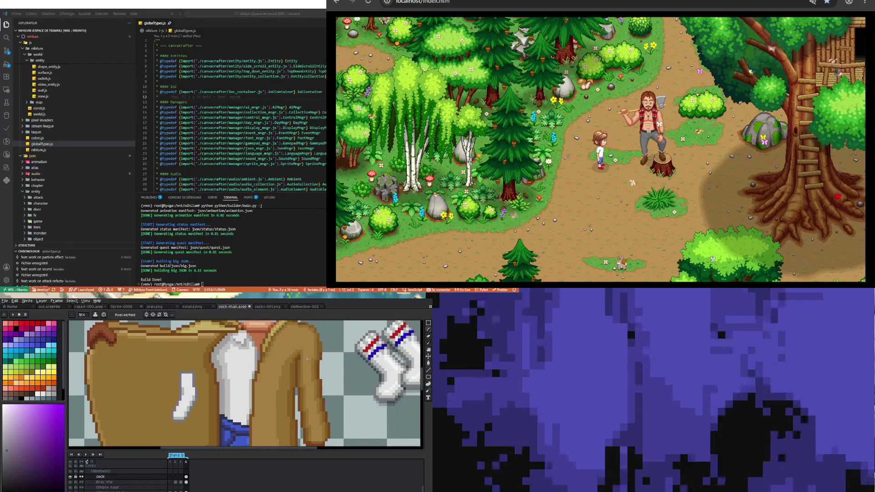
# Sample the red stripe colour from the large sock.
pyautogui.scroll(1, 274, 355)
pyautogui.press('i')
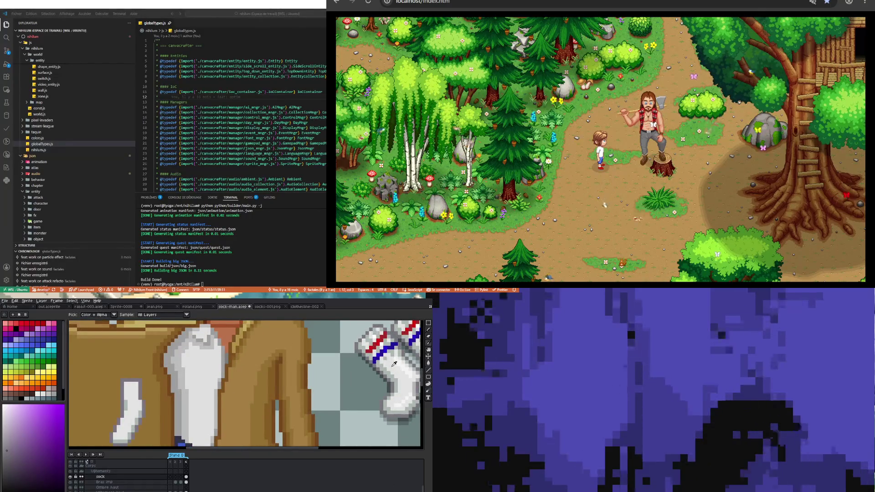
pyautogui.click(399, 360)
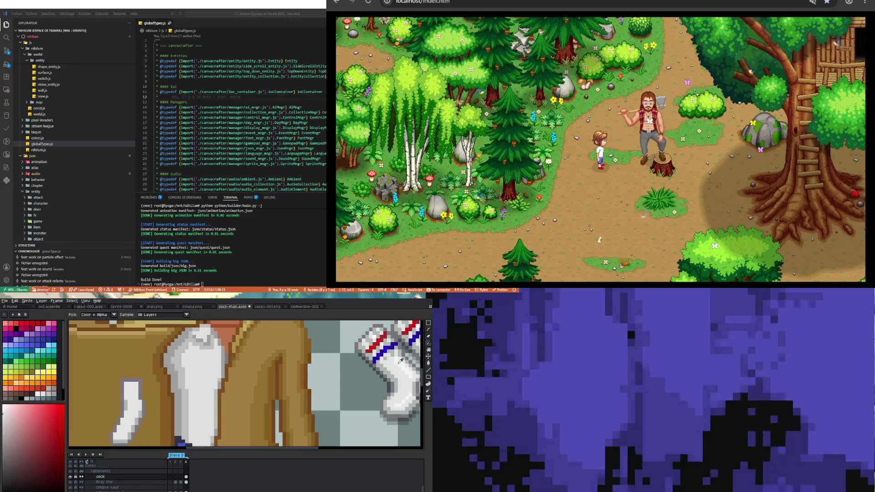
pyautogui.press('b')
pyautogui.scroll(1, 132, 386)
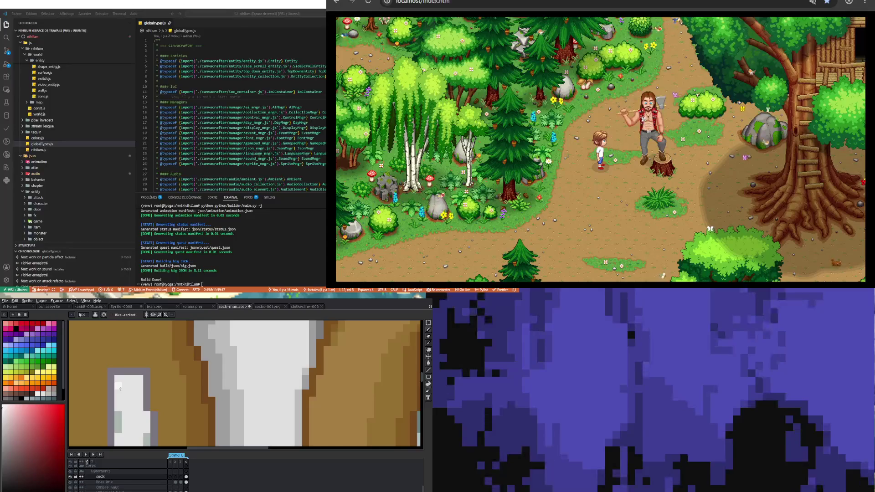
pyautogui.scroll(-3, 131, 387)
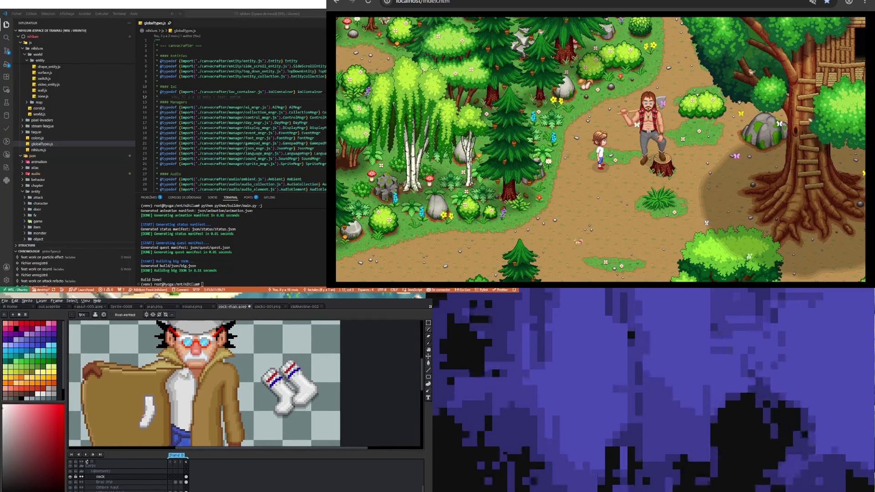
pyautogui.scroll(2, 147, 422)
pyautogui.scroll(-1, 147, 424)
pyautogui.scroll(1, 144, 416)
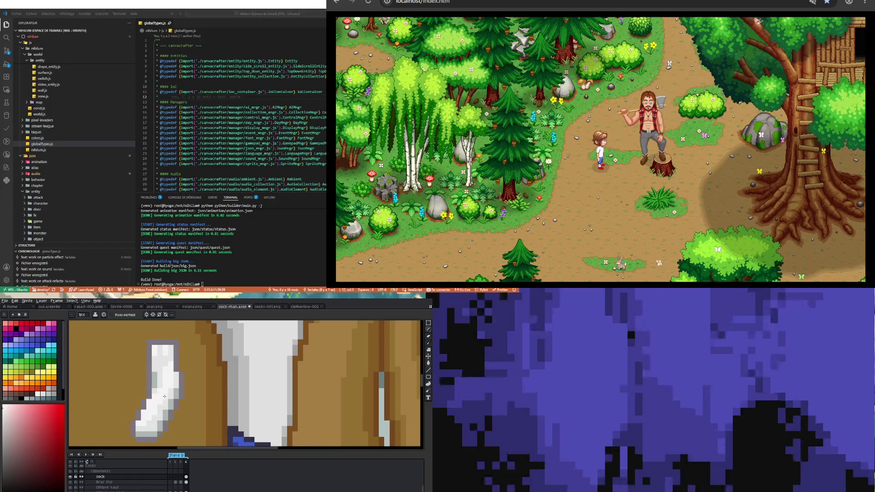
pyautogui.scroll(-3, 164, 397)
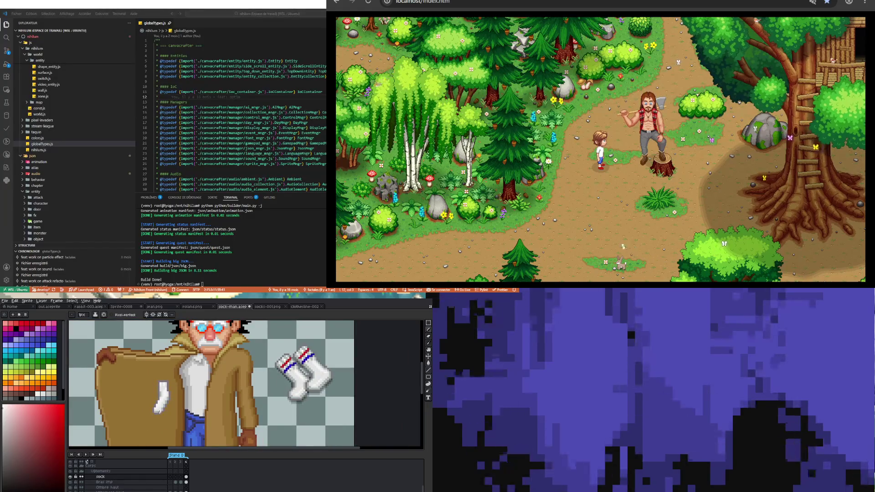
pyautogui.scroll(2, 159, 411)
pyautogui.scroll(1, 160, 392)
pyautogui.scroll(-3, 164, 395)
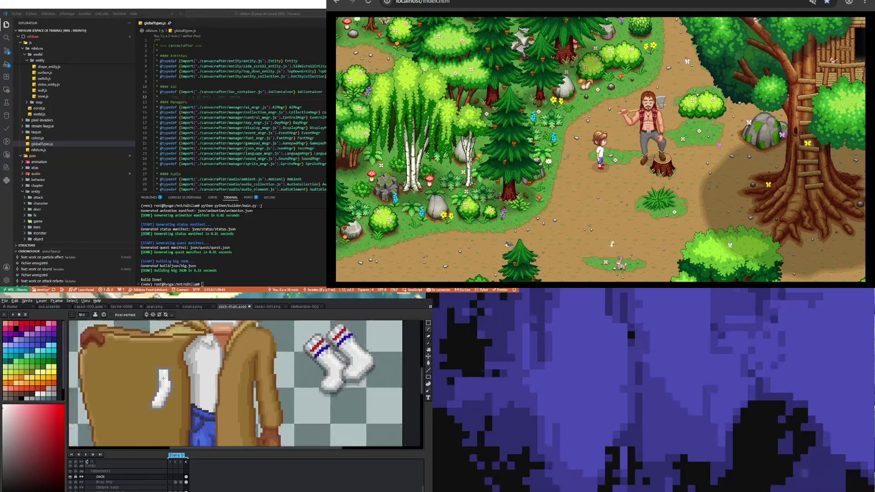
pyautogui.scroll(1, 137, 397)
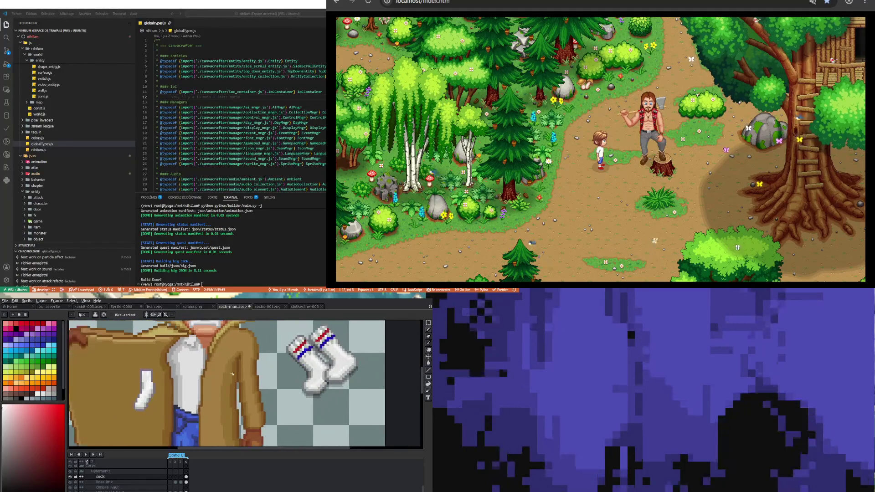
pyautogui.scroll(-3, 136, 394)
pyautogui.scroll(2, 160, 383)
# Sample the large sock's blue and paint a blue stripe across the small sock's top.
pyautogui.press('i')
pyautogui.scroll(1, 168, 379)
pyautogui.scroll(2, 278, 349)
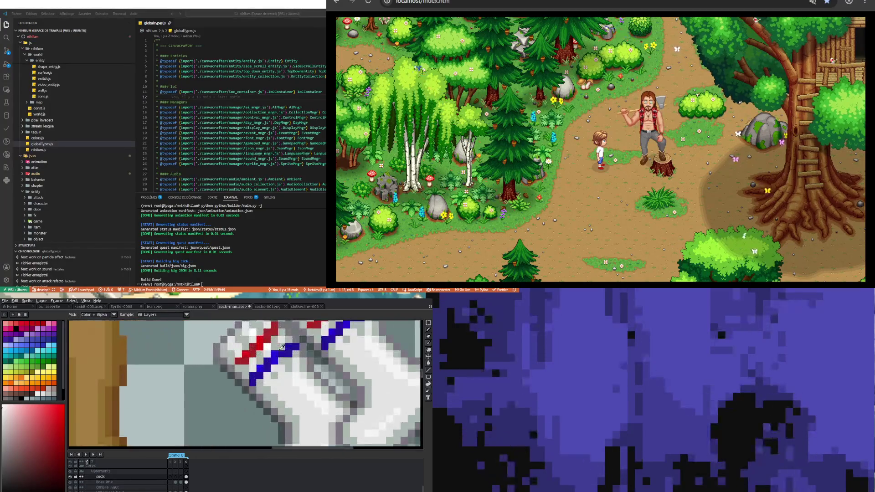
pyautogui.click(279, 350)
pyautogui.press('b')
pyautogui.scroll(-5, 112, 392)
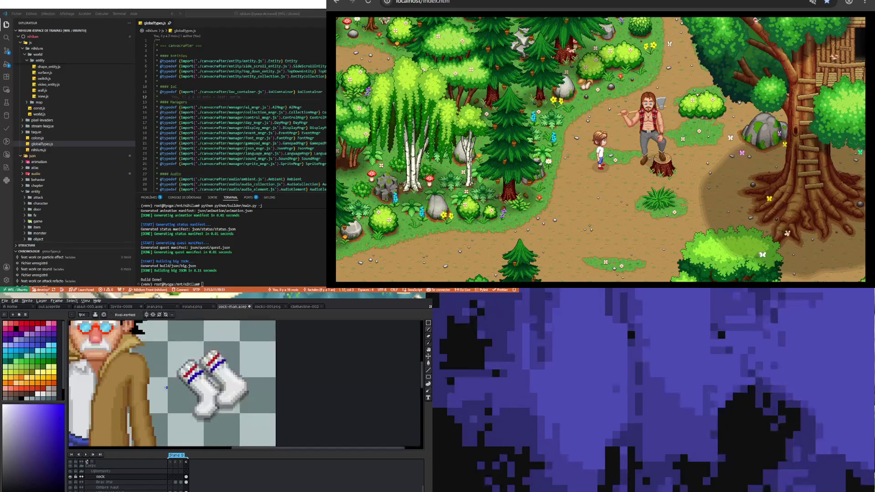
pyautogui.scroll(2, 112, 393)
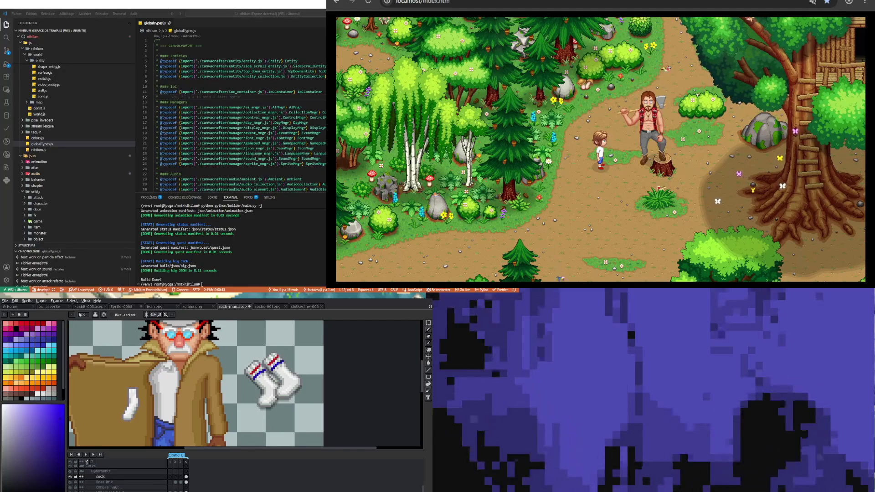
pyautogui.scroll(1, 155, 413)
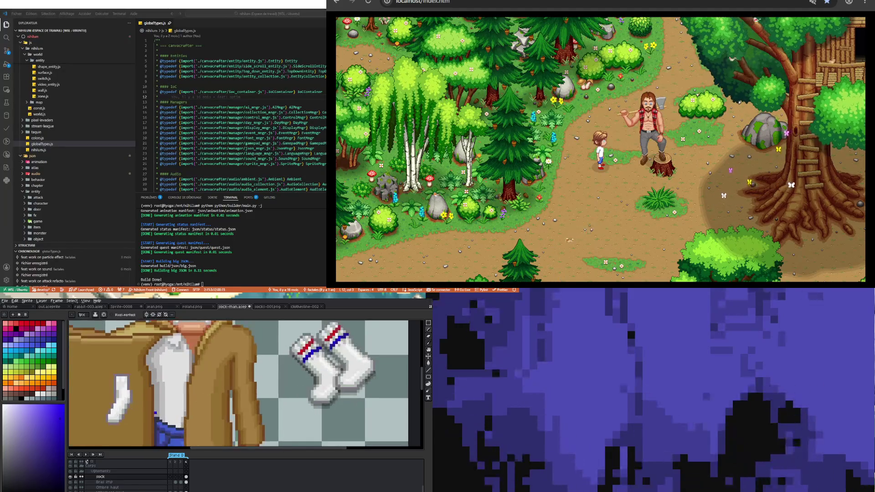
pyautogui.scroll(1, 192, 406)
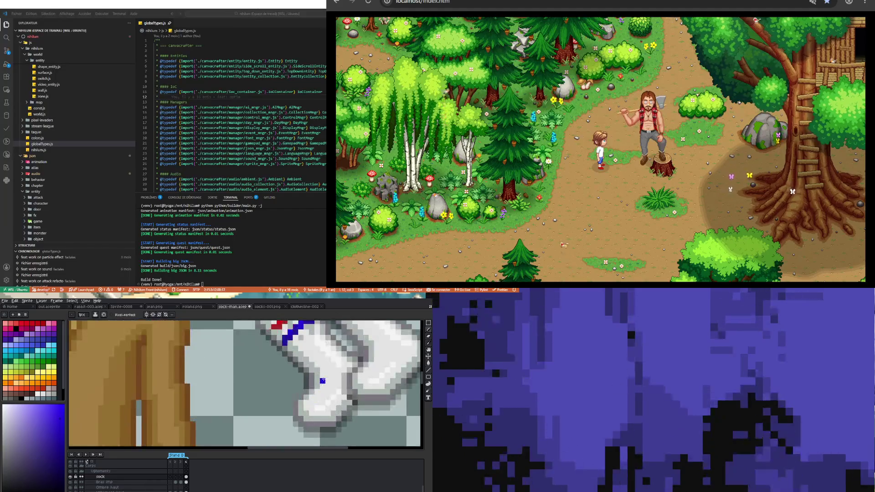
pyautogui.scroll(-2, 192, 405)
pyautogui.scroll(1, 192, 405)
pyautogui.scroll(-1, 192, 406)
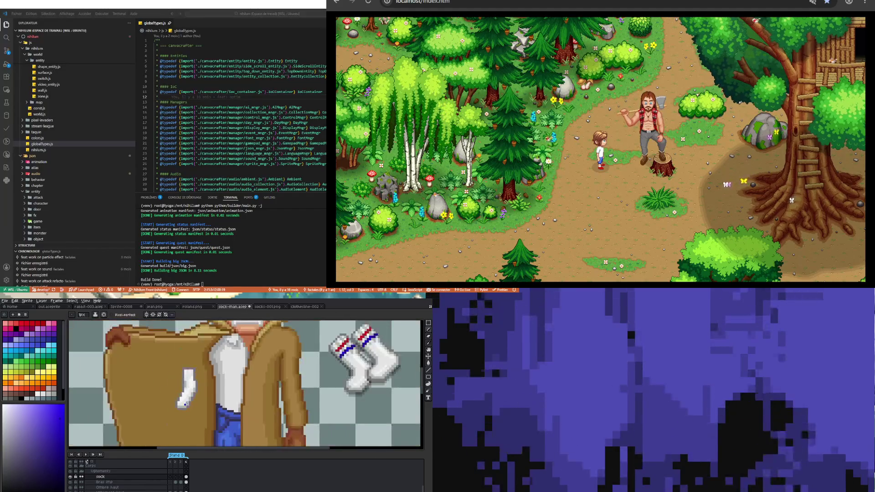
pyautogui.scroll(3, 187, 374)
pyautogui.moveTo(187, 373); pyautogui.dragTo(190, 375)
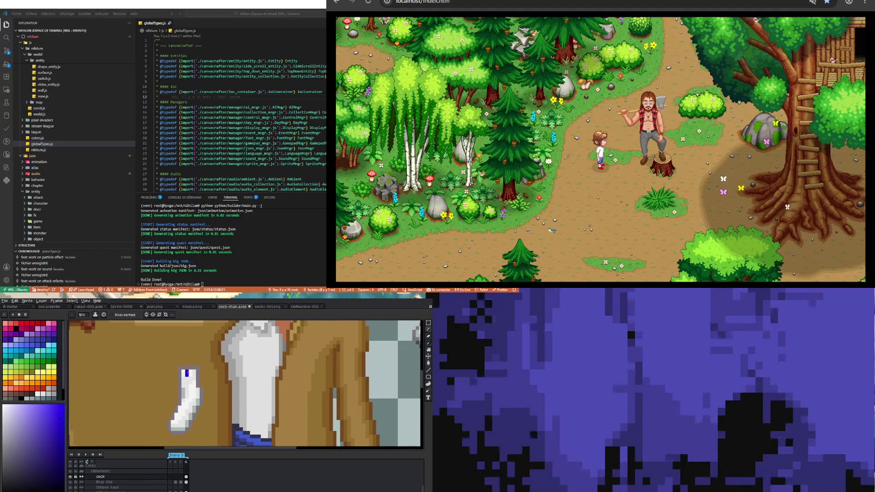
pyautogui.hotkey('ctrl', 'z')
pyautogui.moveTo(182, 378); pyautogui.dragTo(194, 378)
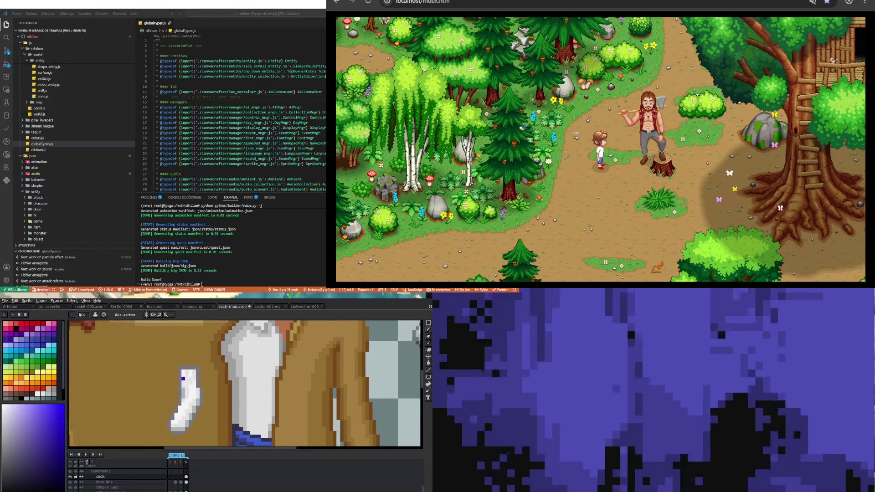
pyautogui.scroll(-3, 187, 393)
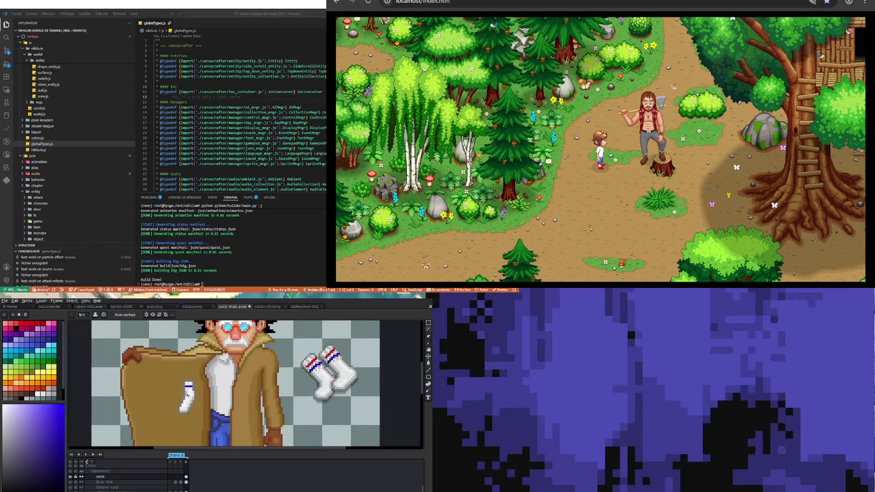
pyautogui.scroll(2, 351, 355)
pyautogui.scroll(2, 351, 355)
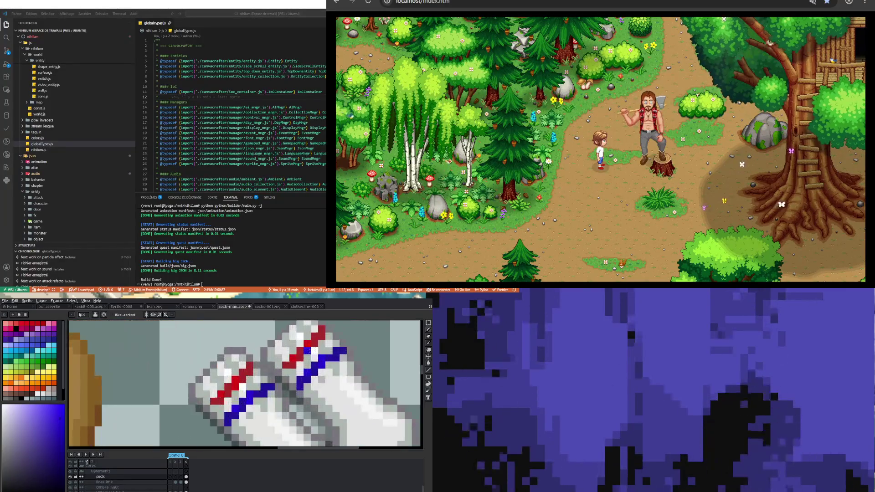
# Re-sample the red, then the blue stripe colour from the large socks.
pyautogui.press('i')
pyautogui.click(290, 364)
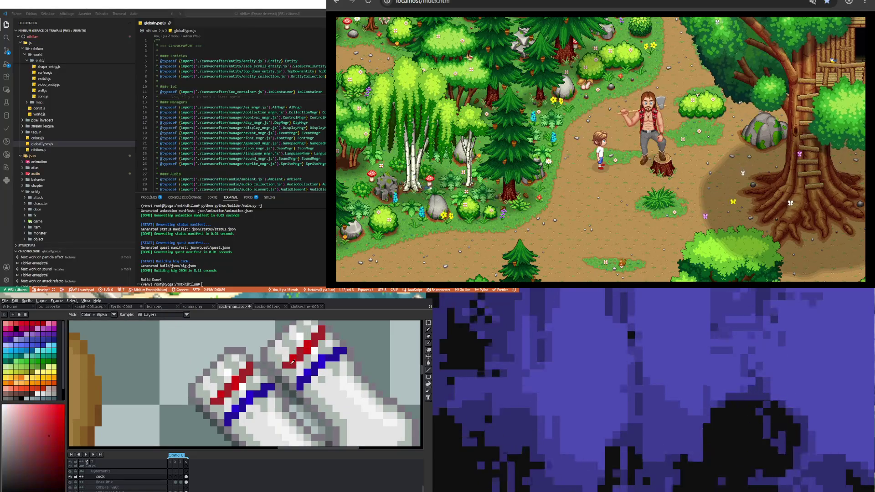
pyautogui.press('b')
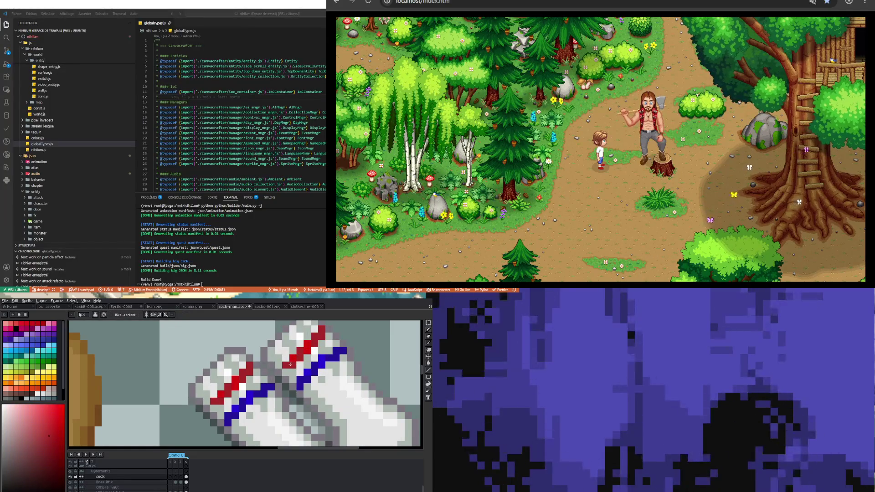
pyautogui.scroll(-3, 290, 364)
pyautogui.scroll(5, 130, 404)
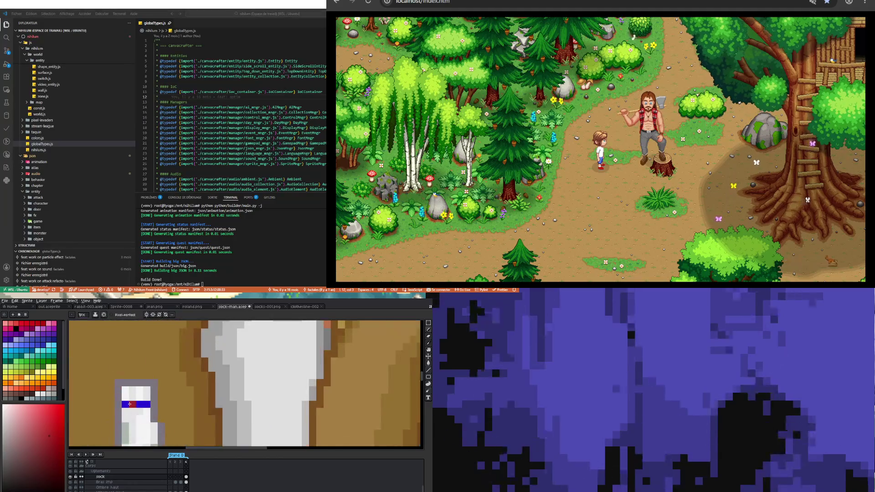
pyautogui.scroll(-4, 130, 404)
pyautogui.scroll(3, 336, 373)
pyautogui.press('i')
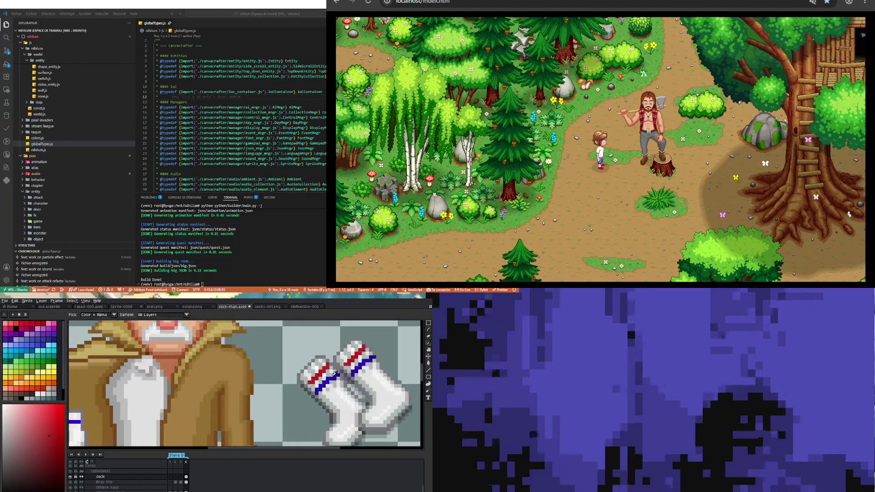
pyautogui.click(335, 373)
# Extend the small sock's blue stripe by one pixel on its left end.
pyautogui.scroll(-3, 292, 394)
pyautogui.press('b')
pyautogui.scroll(4, 226, 401)
pyautogui.click(221, 379)
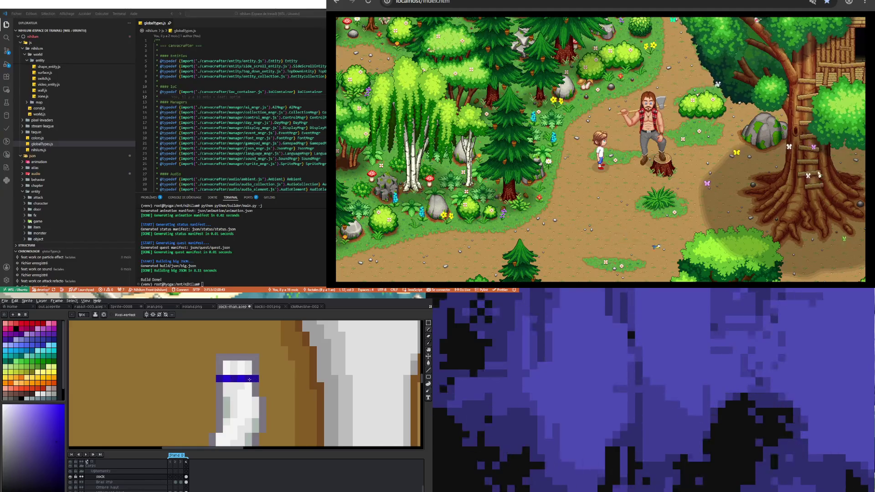
# Repaint the stripe's rightmost pixel grey.
pyautogui.scroll(-3, 250, 380)
pyautogui.scroll(3, 229, 392)
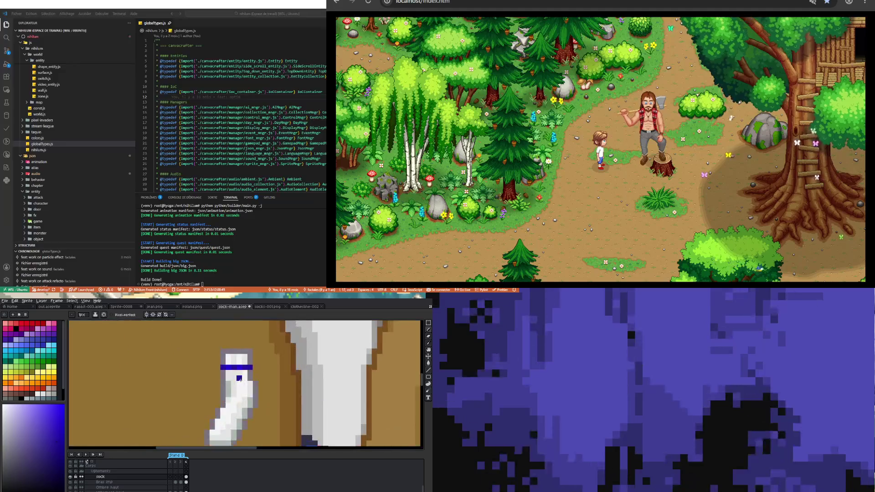
pyautogui.scroll(-3, 234, 391)
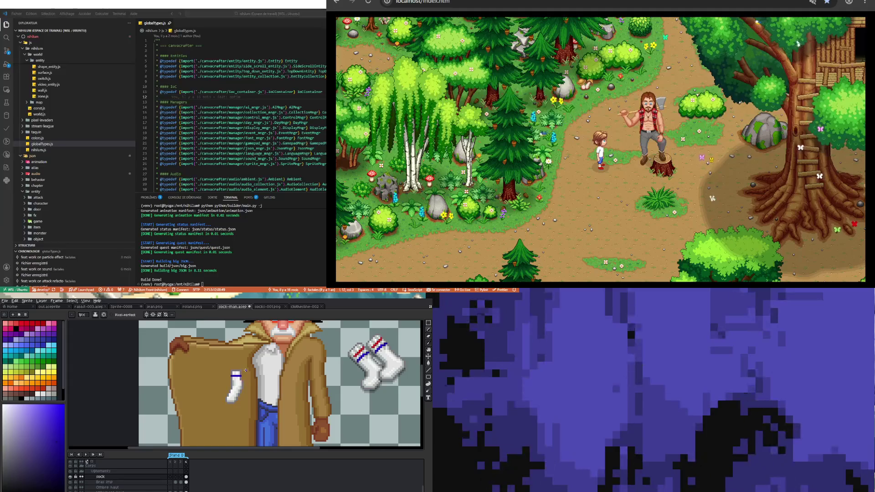
pyautogui.scroll(3, 237, 374)
pyautogui.scroll(-4, 236, 378)
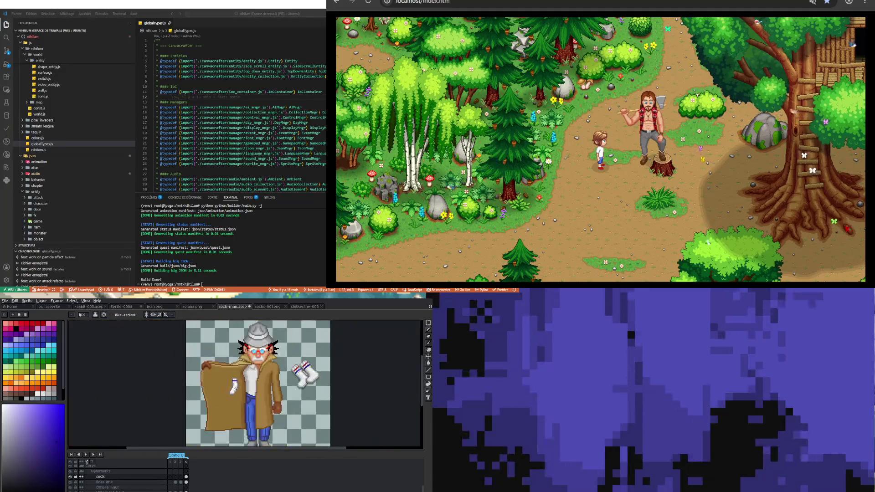
pyautogui.scroll(5, 235, 382)
pyautogui.scroll(1, 224, 377)
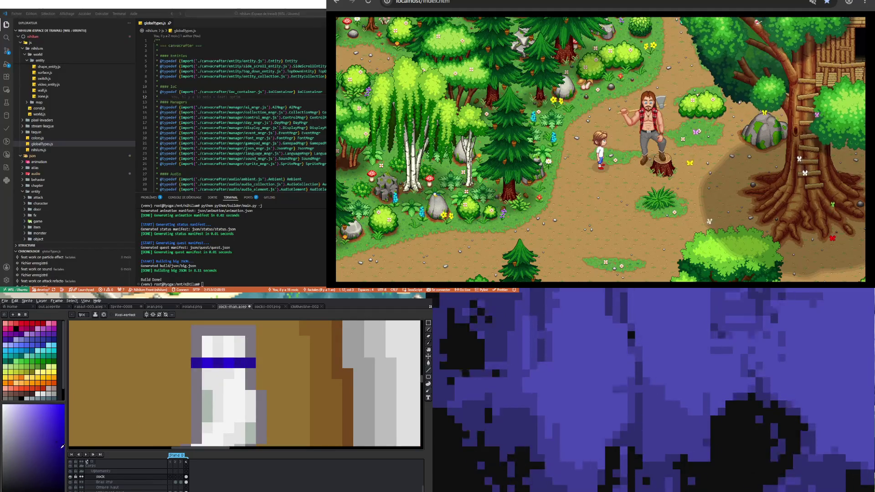
pyautogui.click(263, 360)
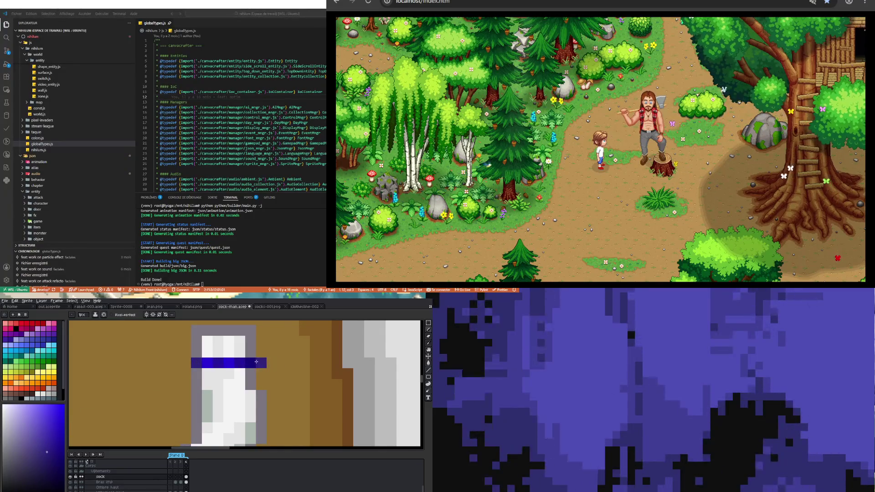
# Sample the small sock's greyish border colour.
pyautogui.scroll(-4, 251, 363)
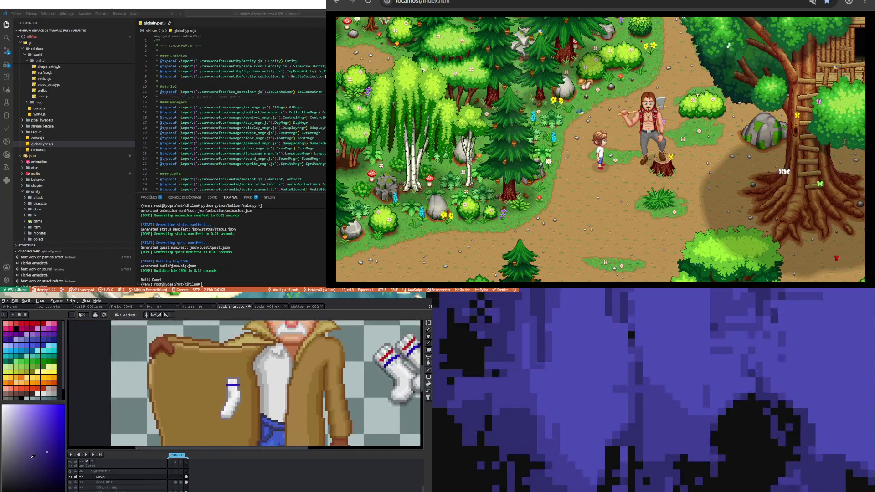
pyautogui.scroll(3, 159, 380)
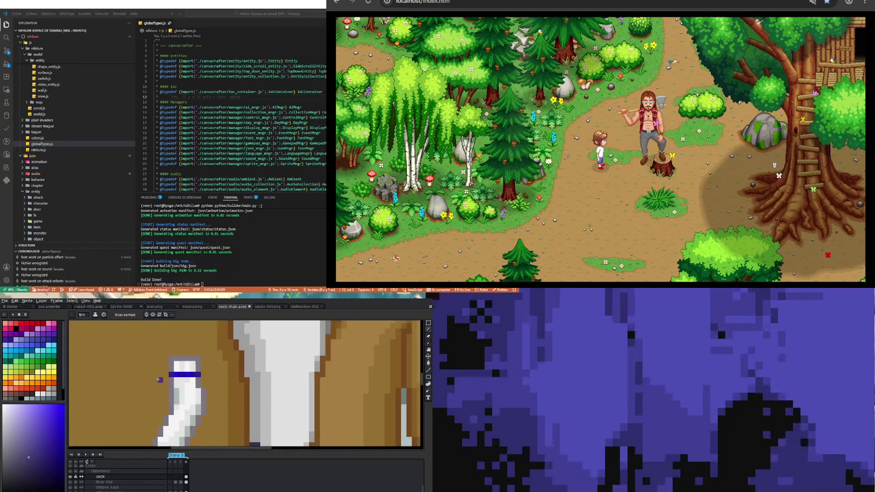
pyautogui.scroll(-3, 190, 413)
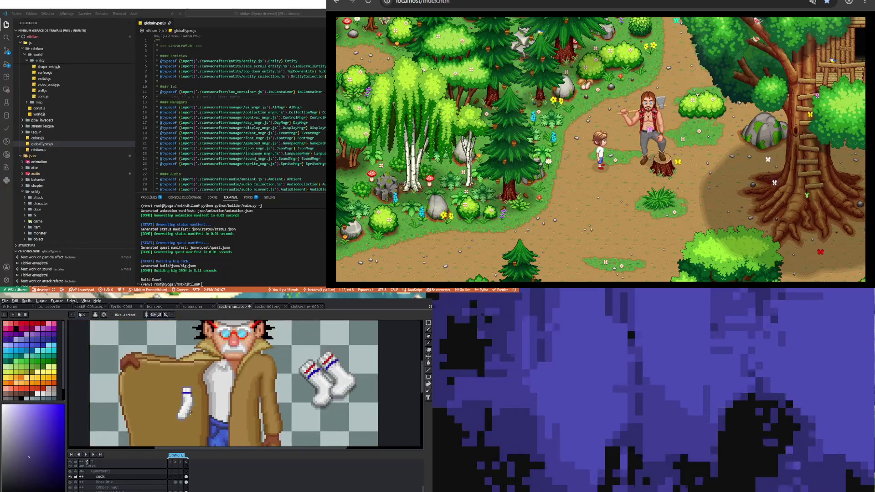
pyautogui.scroll(3, 189, 411)
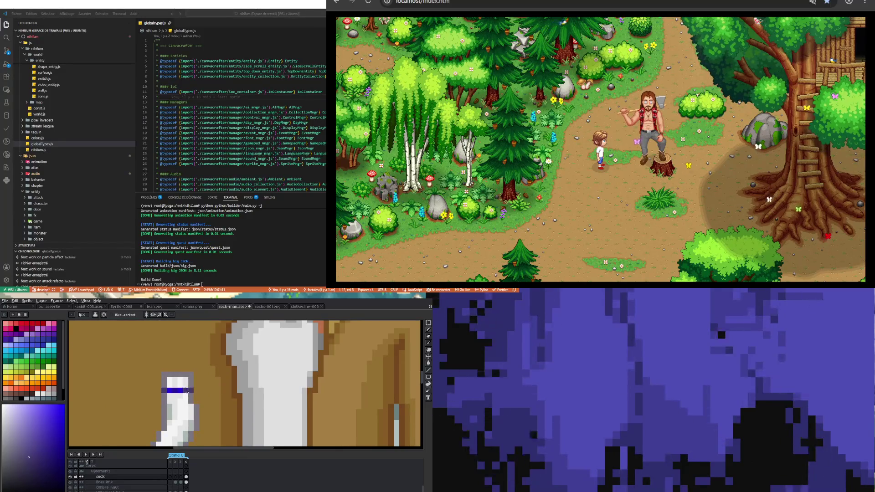
pyautogui.scroll(-3, 187, 391)
pyautogui.scroll(3, 183, 402)
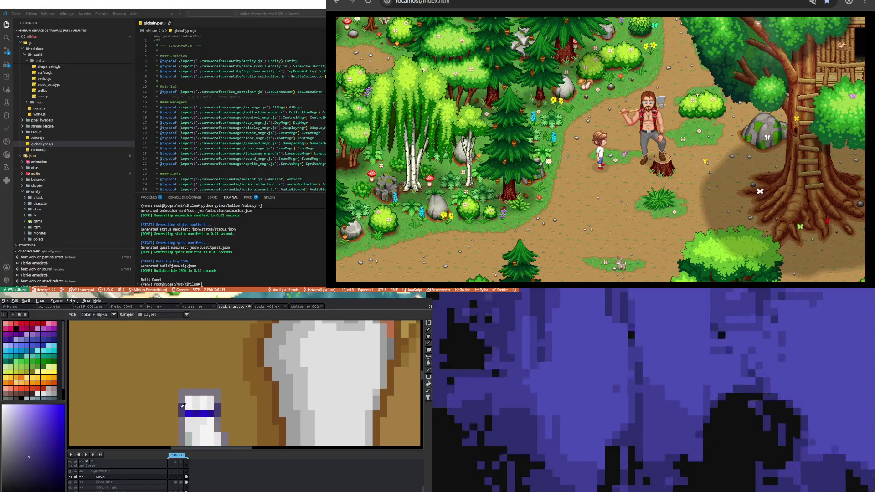
pyautogui.keyDown('alt'); pyautogui.click(185, 412); pyautogui.keyUp('alt')
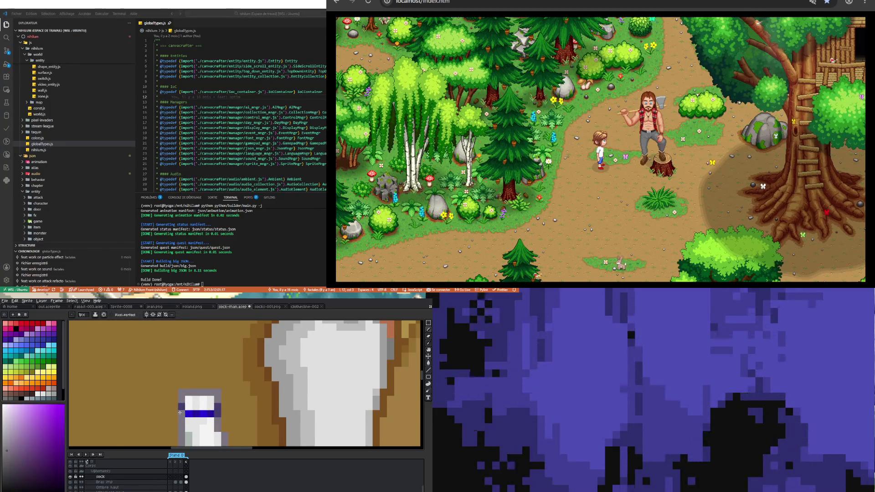
# Switch between eyedropper and pencil, then pick a new drawing shade in the colour picker.
pyautogui.scroll(-4, 210, 415)
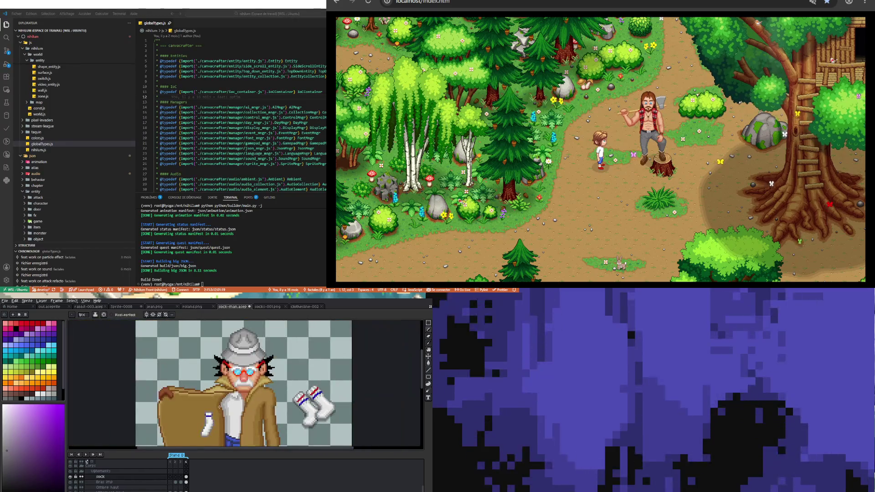
pyautogui.scroll(4, 207, 410)
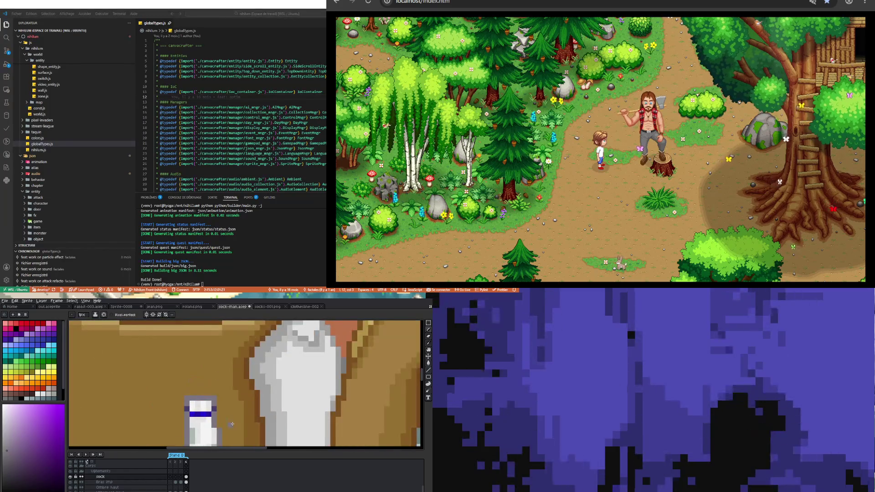
pyautogui.scroll(-4, 220, 398)
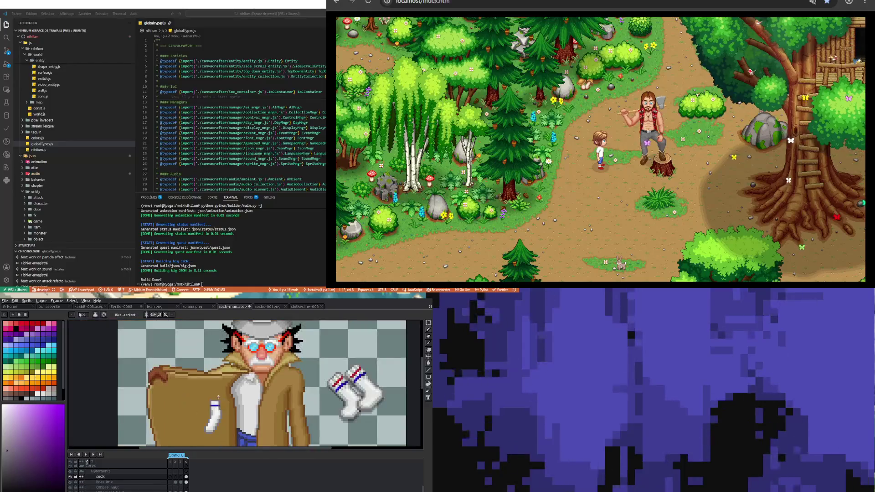
pyautogui.scroll(-2, 219, 398)
pyautogui.scroll(5, 218, 396)
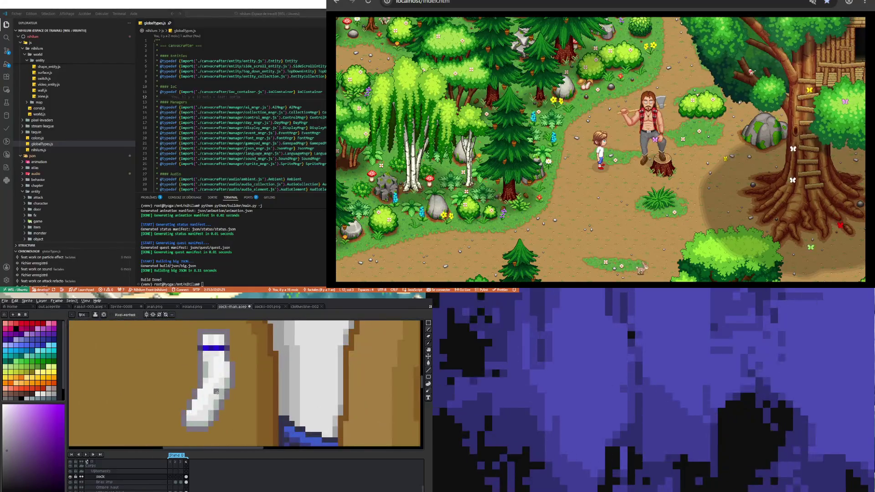
pyautogui.press('i')
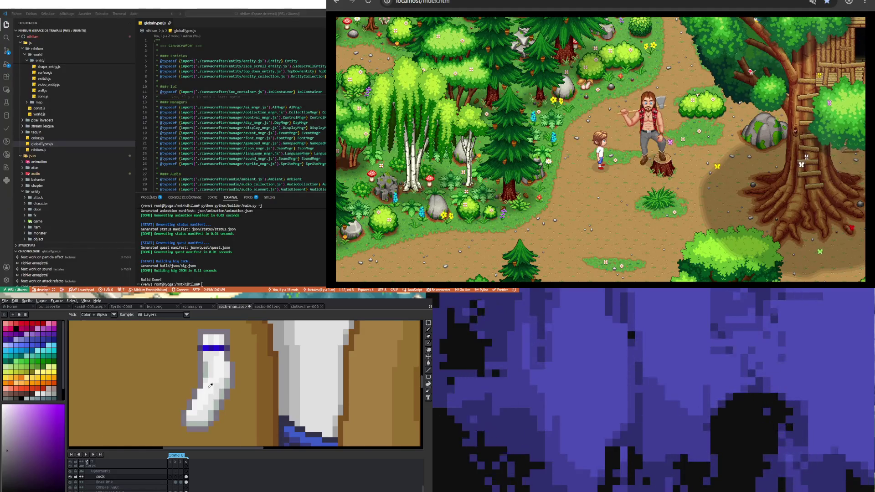
pyautogui.scroll(-3, 210, 385)
pyautogui.scroll(5, 329, 362)
pyautogui.scroll(-4, 330, 362)
pyautogui.scroll(5, 214, 391)
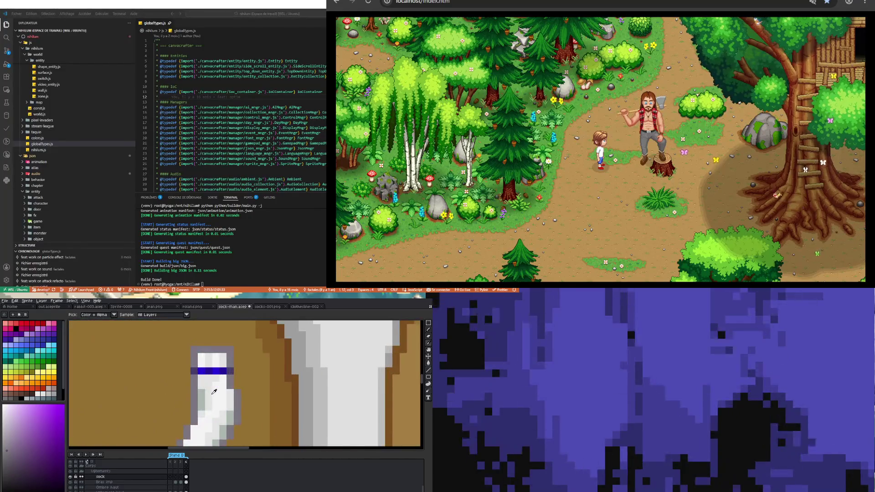
pyautogui.press('b')
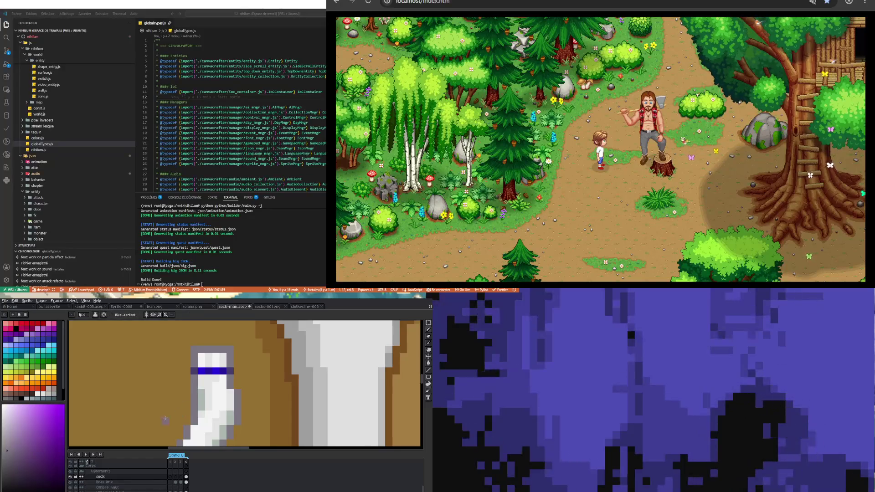
pyautogui.click(6, 444)
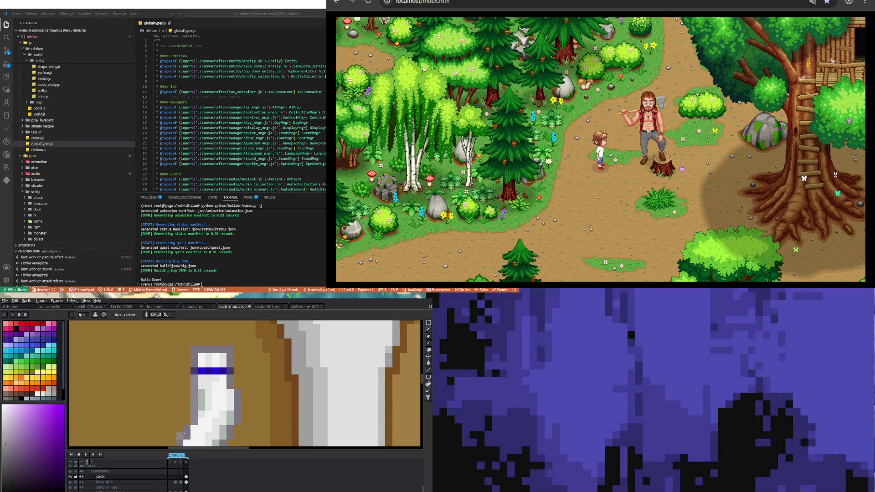
pyautogui.scroll(-2, 200, 405)
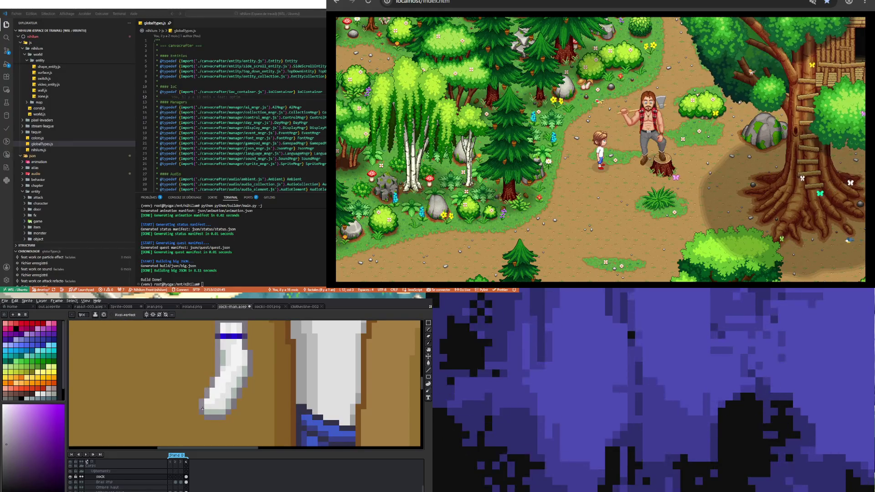
pyautogui.scroll(-3, 202, 408)
pyautogui.scroll(3, 203, 386)
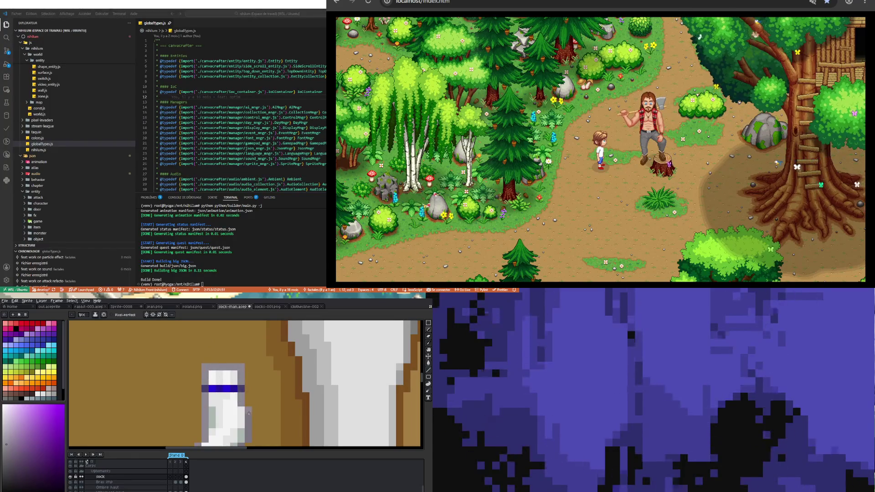
pyautogui.scroll(-2, 249, 413)
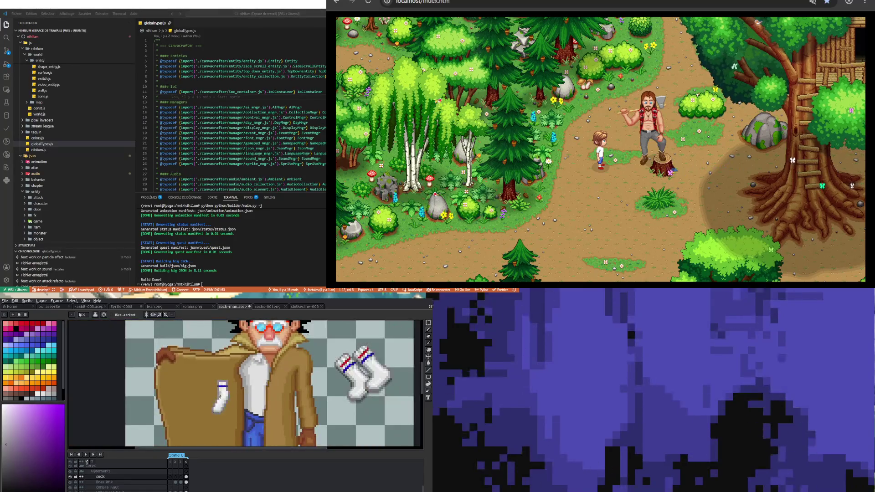
pyautogui.scroll(-1, 219, 397)
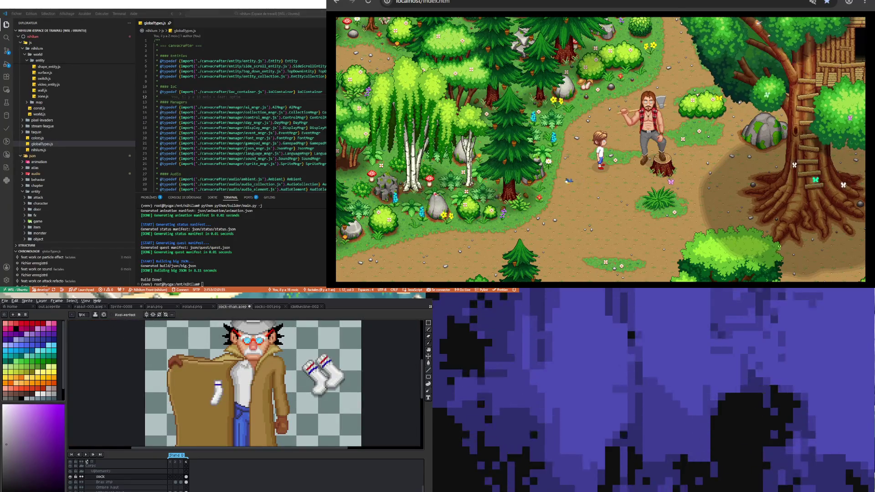